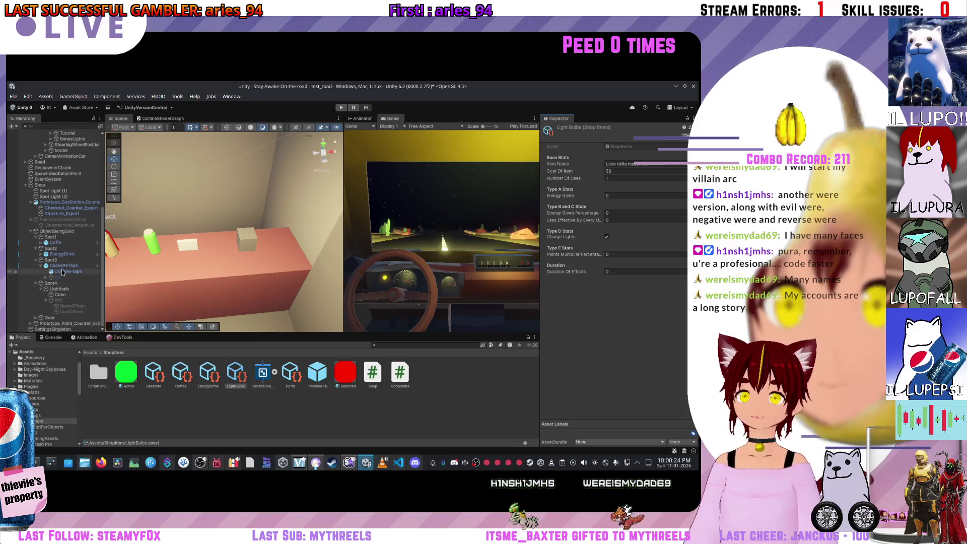
Step: Link LightBulbs, Cube and CostOfItem into the Lightbulb's Apply Slot fields, then enter Play mode
{"action": "left_click", "coordinate": [61, 289]}
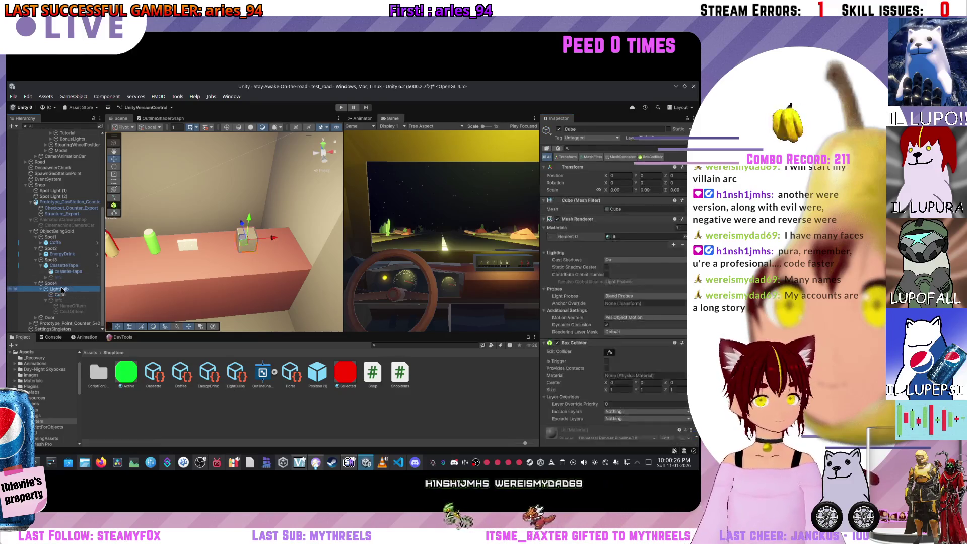
{"action": "left_click_drag", "start_coordinate": [244, 378], "coordinate": [625, 218]}
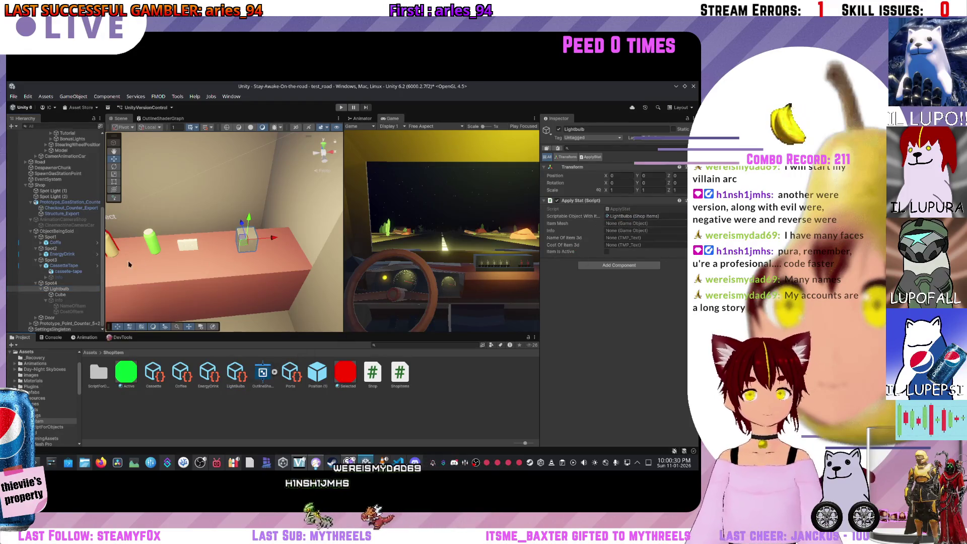
{"action": "left_click_drag", "start_coordinate": [629, 217], "coordinate": [624, 223]}
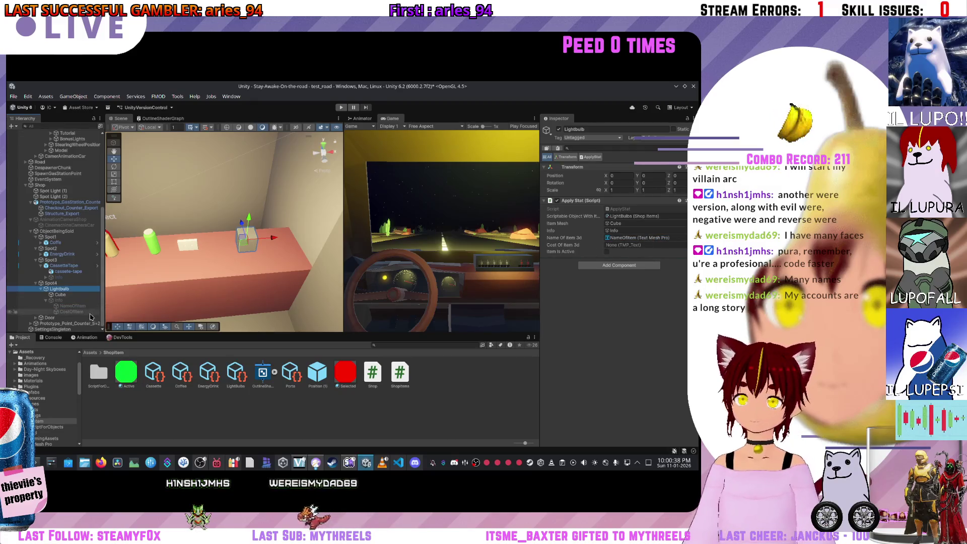
{"action": "left_click_drag", "start_coordinate": [647, 248], "coordinate": [646, 246]}
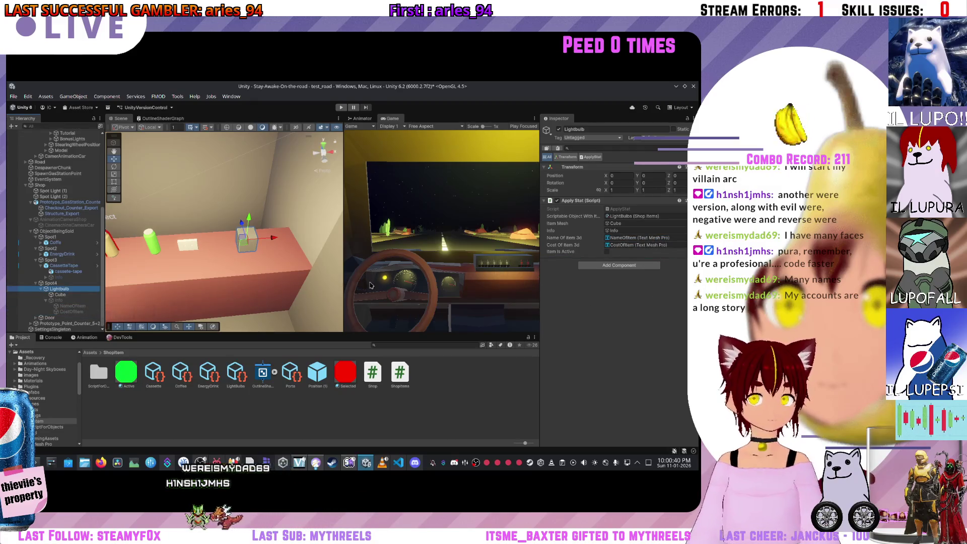
{"action": "left_click", "coordinate": [338, 109]}
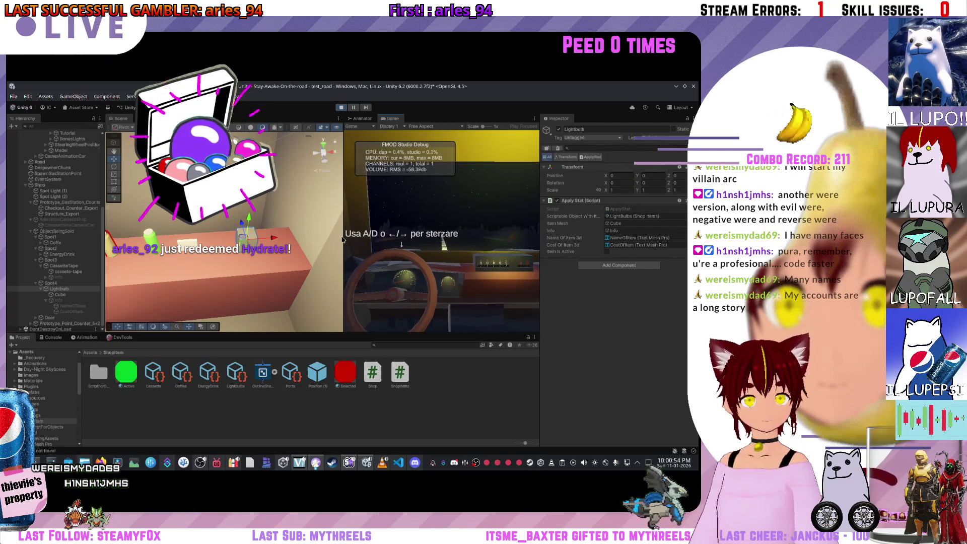
Step: Widen the Game view, drive with D and W through the tutorial, then stop and restart play
{"action": "left_click_drag", "start_coordinate": [343, 242], "coordinate": [236, 241]}
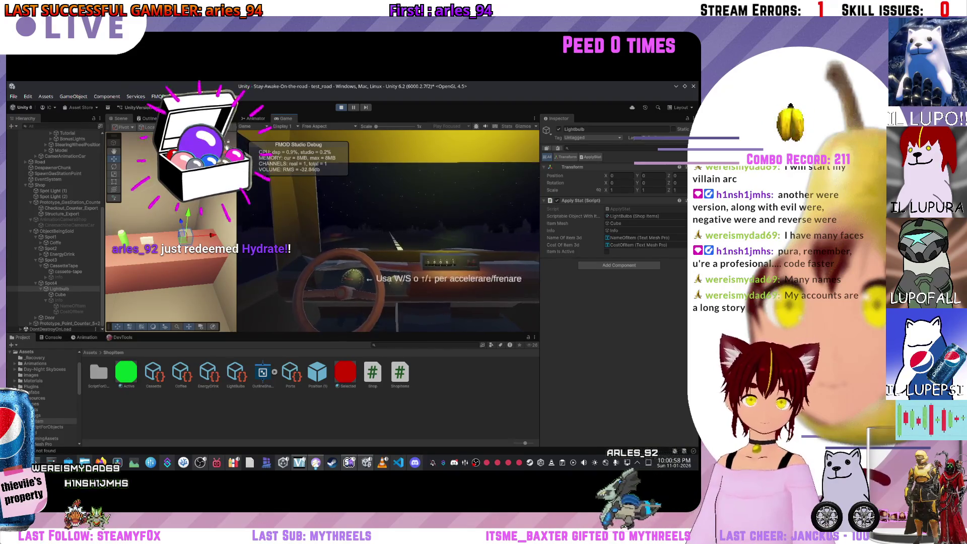
{"action": "key", "text": "d"}
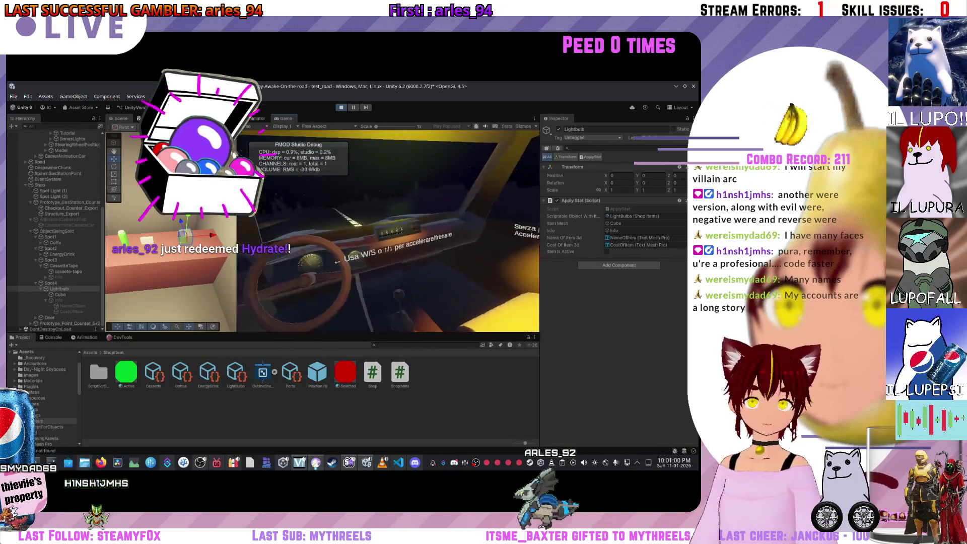
{"action": "key", "text": "w"}
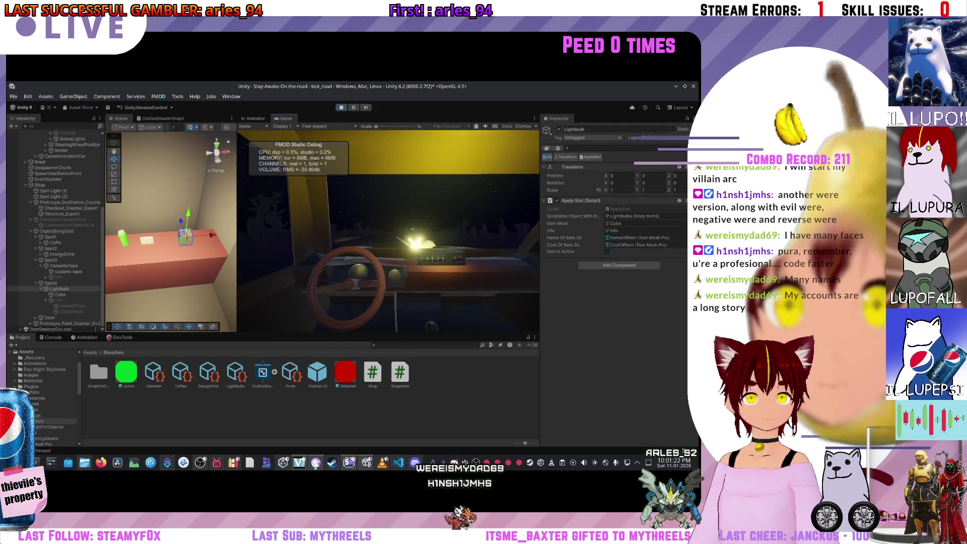
{"action": "left_click", "coordinate": [341, 108]}
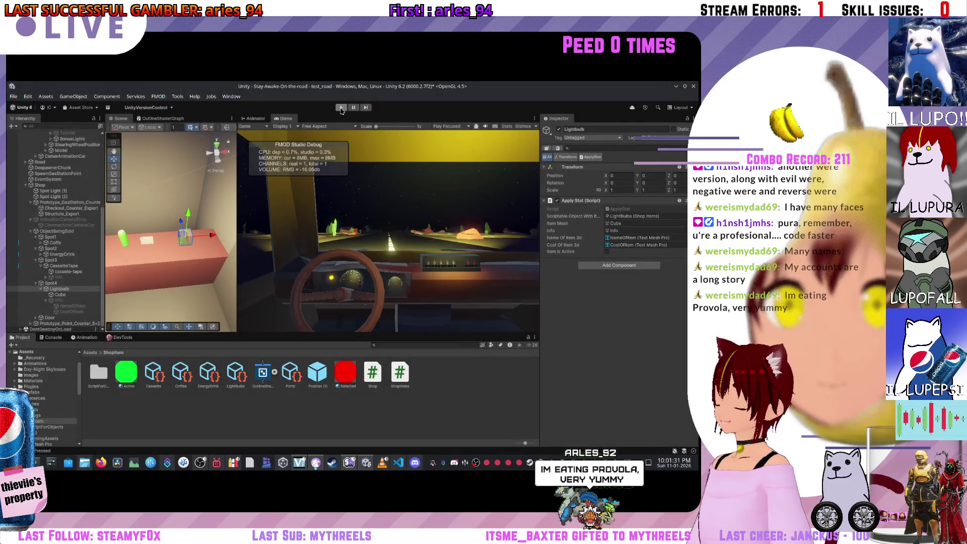
{"action": "left_click", "coordinate": [342, 109]}
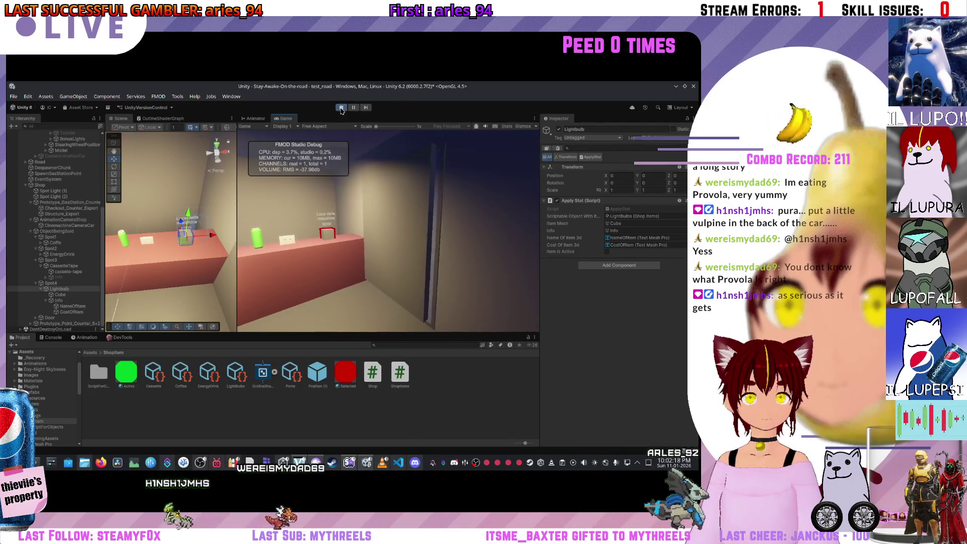
Step: Select the Spot4 shop position in the Hierarchy while the game runs
{"action": "left_click", "coordinate": [45, 284]}
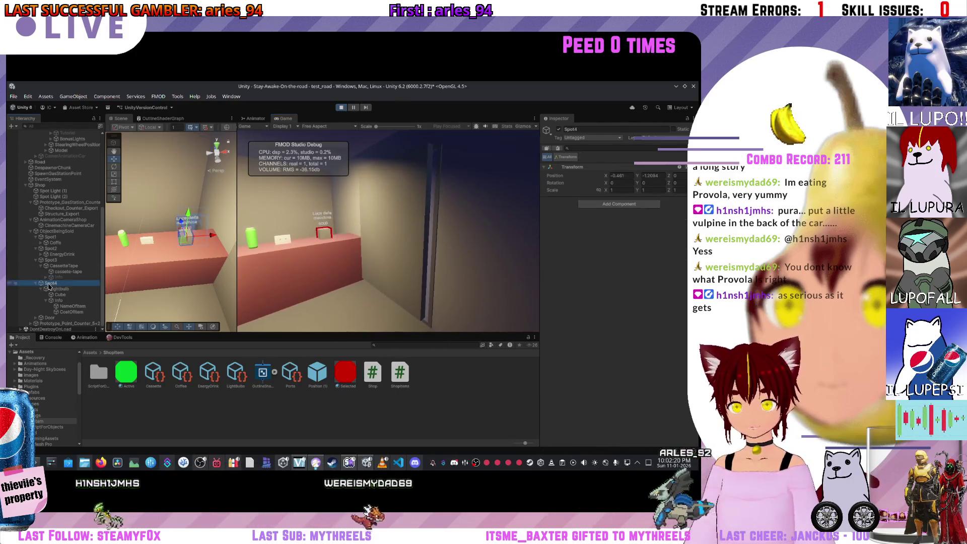
Step: Select Spot4's Info and its CostOfItem text, and widen the Game view further
{"action": "left_click", "coordinate": [58, 302]}
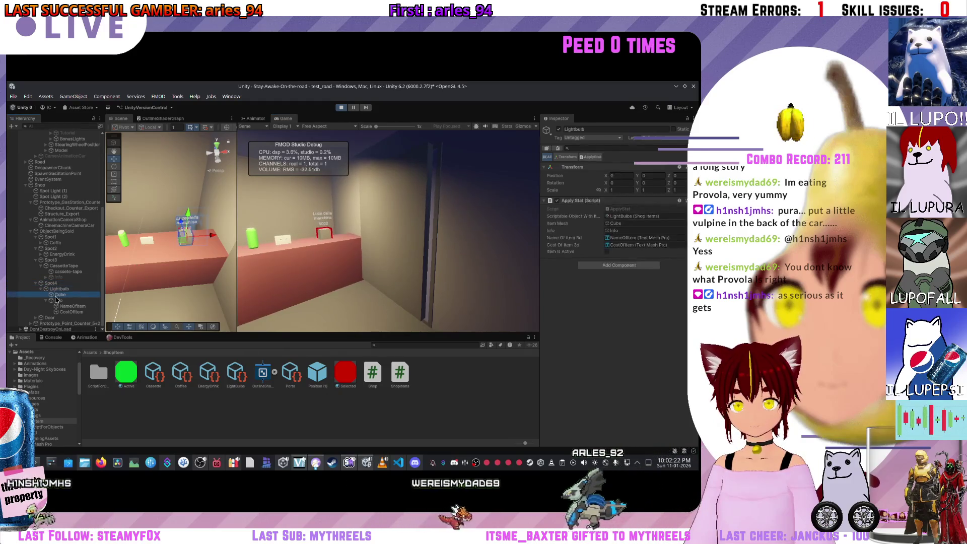
{"action": "left_click", "coordinate": [64, 312]}
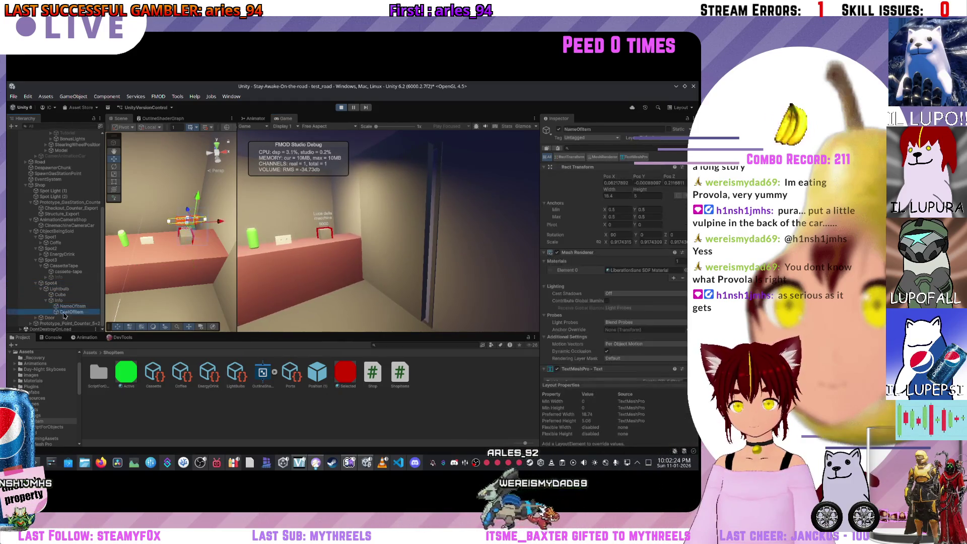
{"action": "left_click_drag", "start_coordinate": [238, 262], "coordinate": [178, 258]}
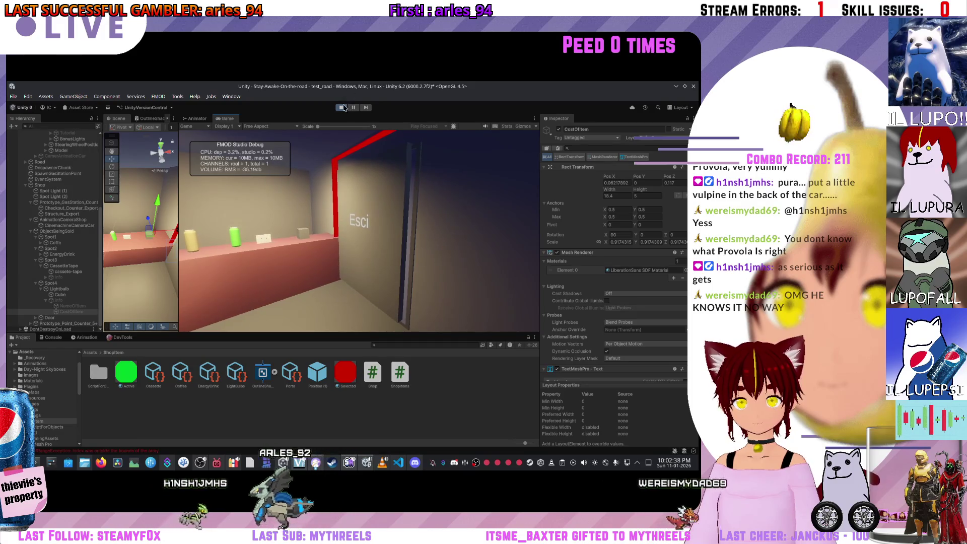
Step: Add Spot4 as Element 3 of ObjectBeingSold's Inventory Position list, then play with Ctrl+P
{"action": "left_click", "coordinate": [74, 283]}
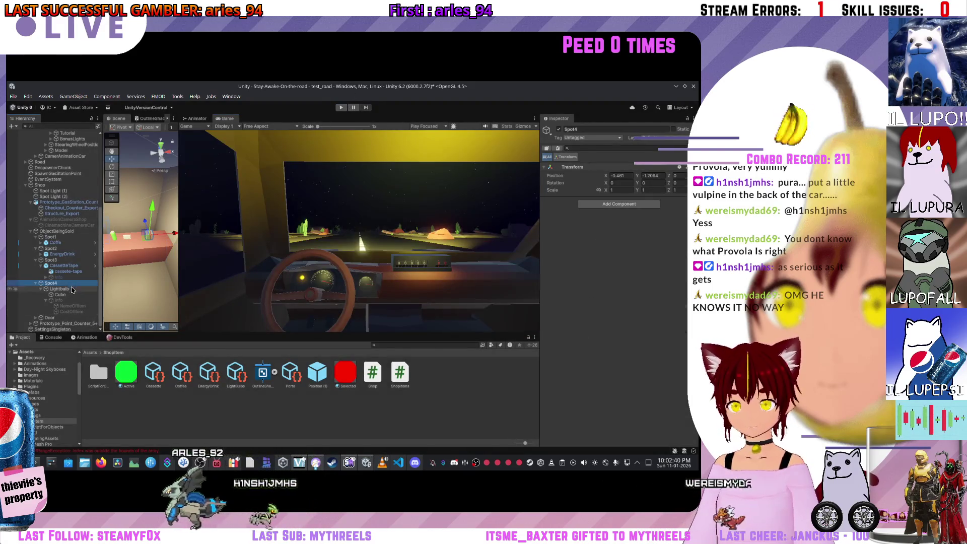
{"action": "left_click", "coordinate": [69, 232]}
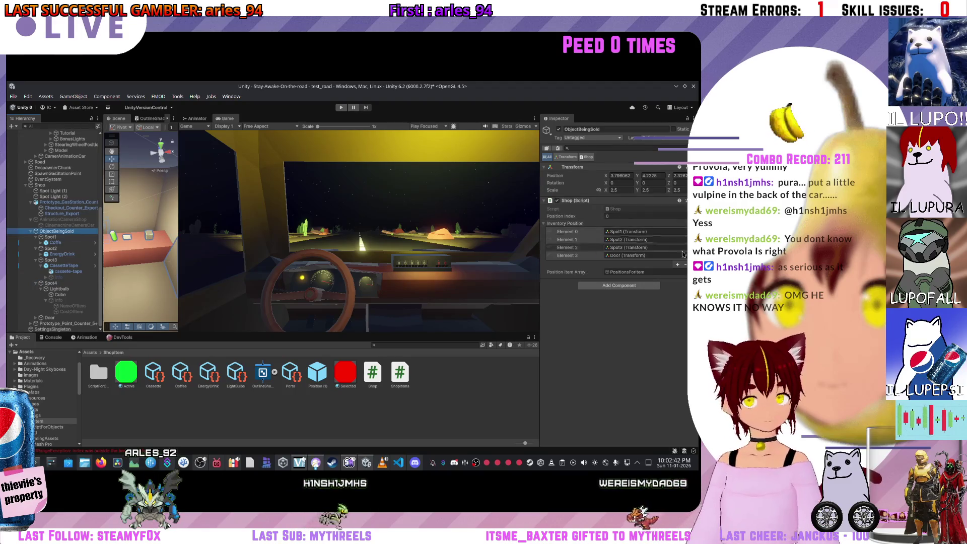
{"action": "left_click", "coordinate": [627, 265]}
{"action": "left_click", "coordinate": [625, 255]}
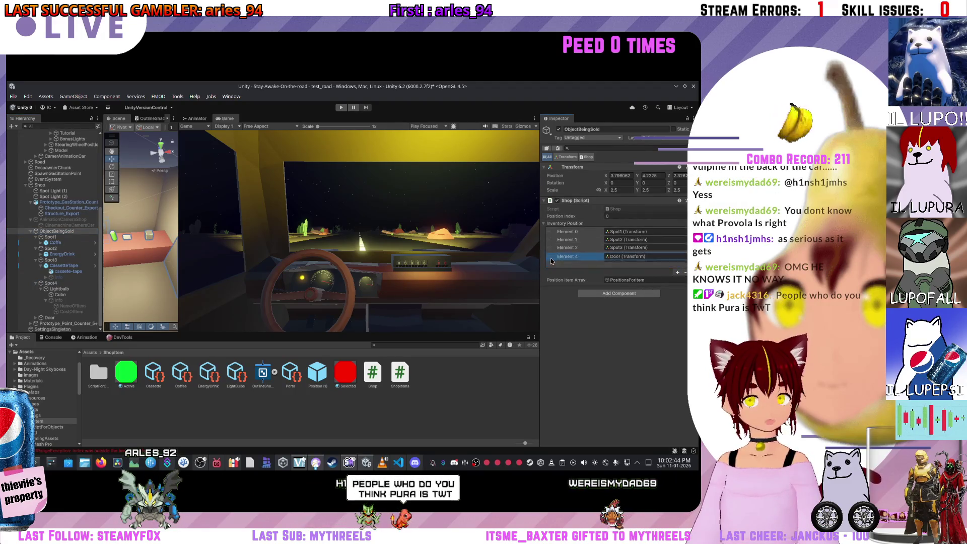
{"action": "mouse_move", "coordinate": [56, 231]}
{"action": "left_mouse_down"}
{"action": "mouse_move", "coordinate": [158, 294]}
{"action": "mouse_move", "coordinate": [629, 255]}
{"action": "left_mouse_up"}
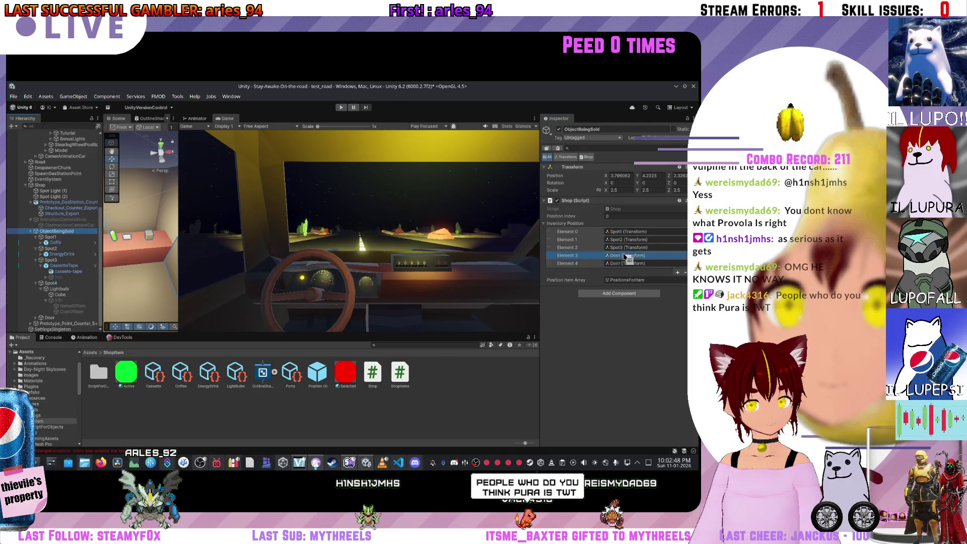
{"action": "key", "text": "ctrl+p"}
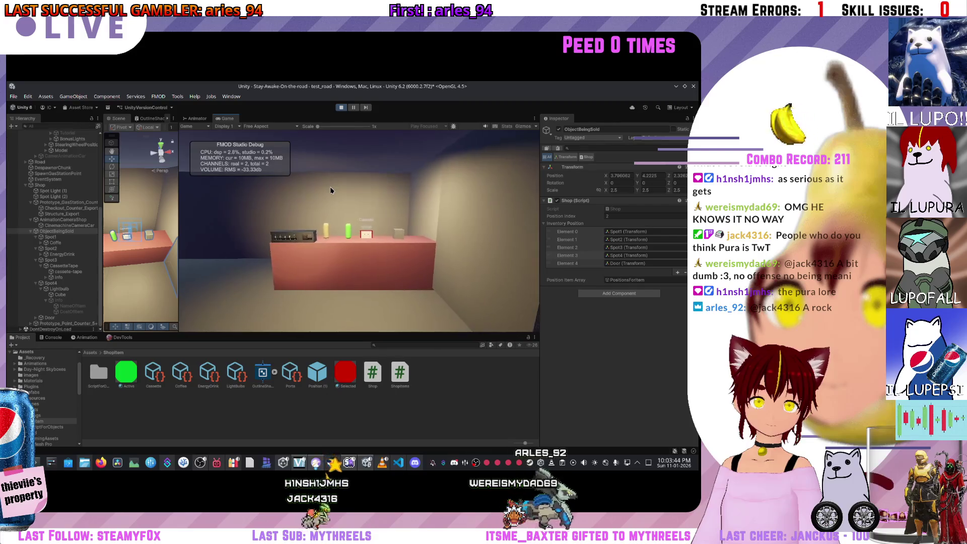
Step: Cycle the shop spots with the arrow keys, return to the car, stop play, and widen the Scene view
{"action": "key", "text": "Right"}
{"action": "key", "text": "Right"}
{"action": "key", "text": "Right"}
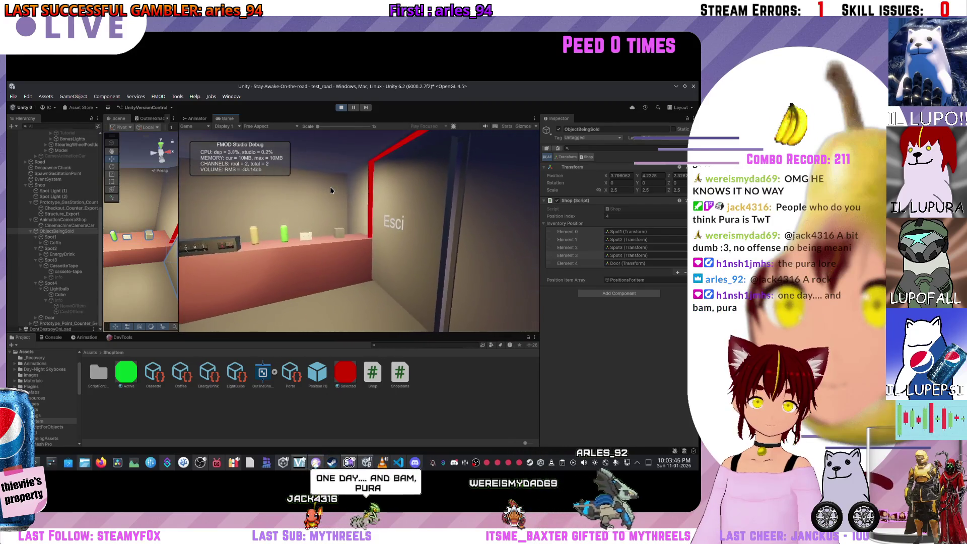
{"action": "key", "text": "Left"}
{"action": "key", "text": "Left"}
{"action": "key", "text": "Left"}
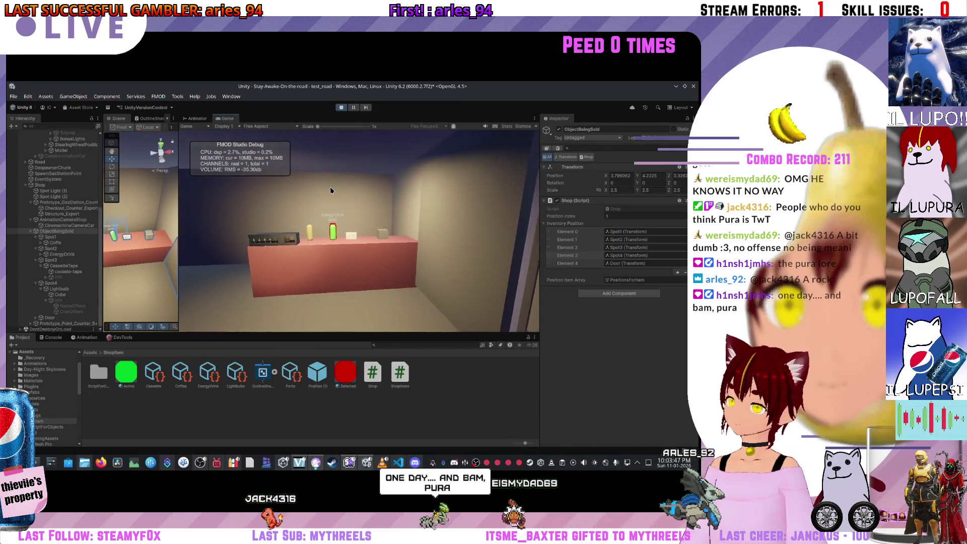
{"action": "key", "text": "Right"}
{"action": "key", "text": "Right"}
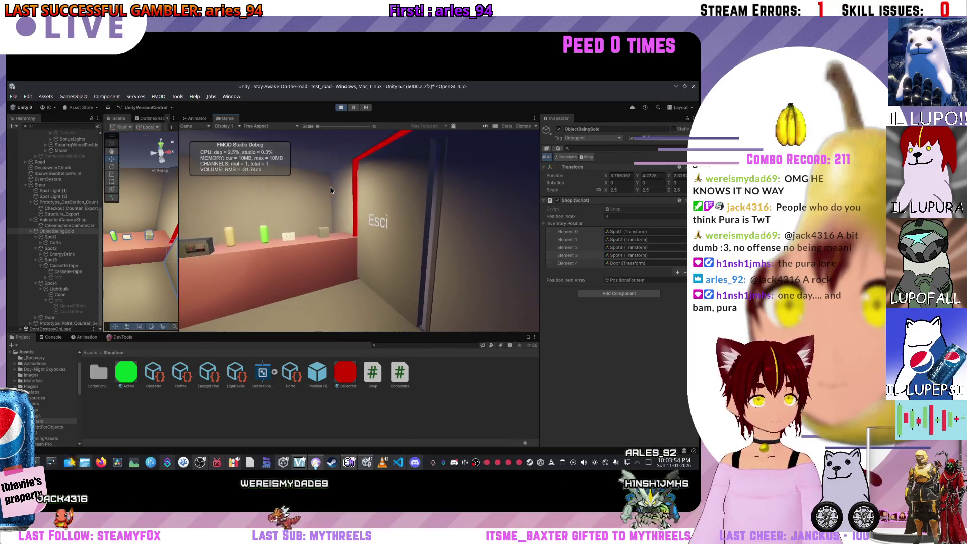
{"action": "key", "text": "Left"}
{"action": "key", "text": "Left"}
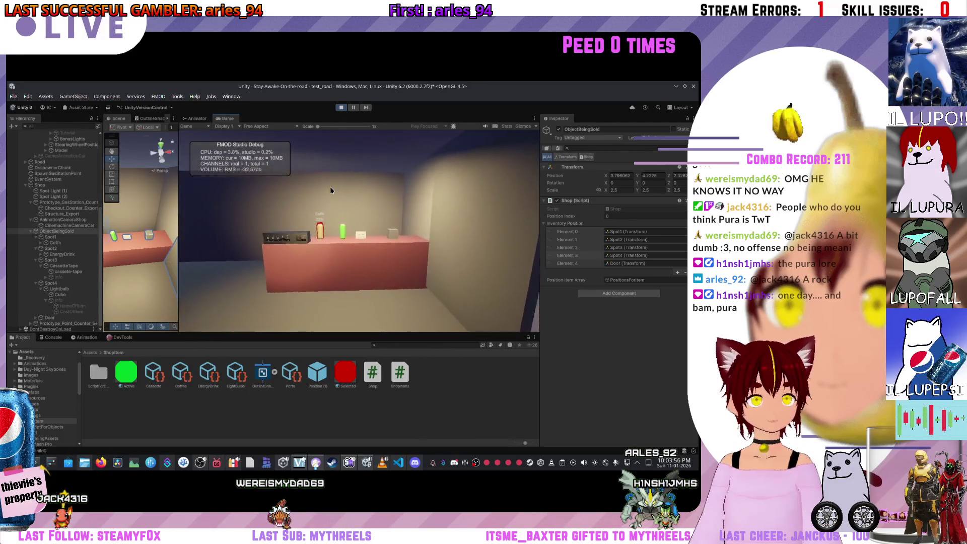
{"action": "key", "text": "Left"}
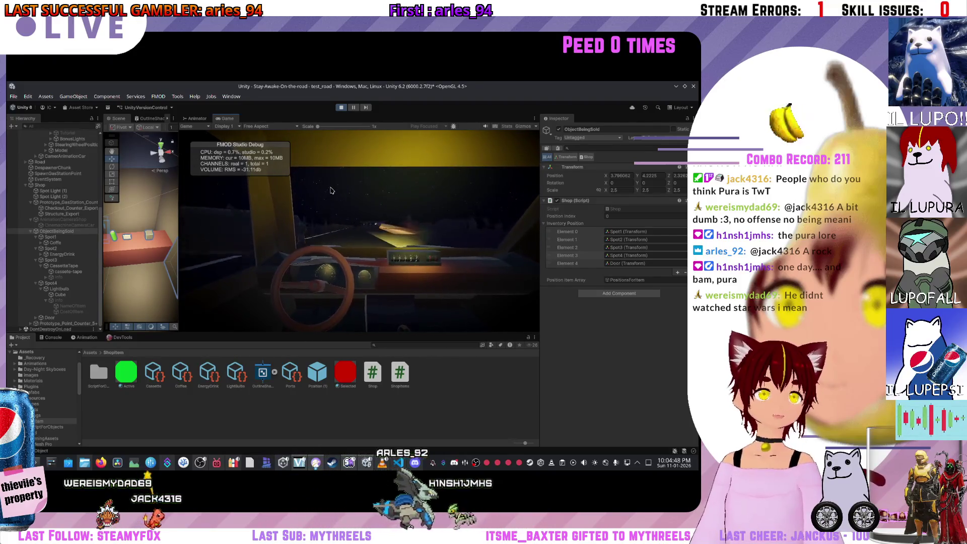
{"action": "left_click", "coordinate": [341, 108]}
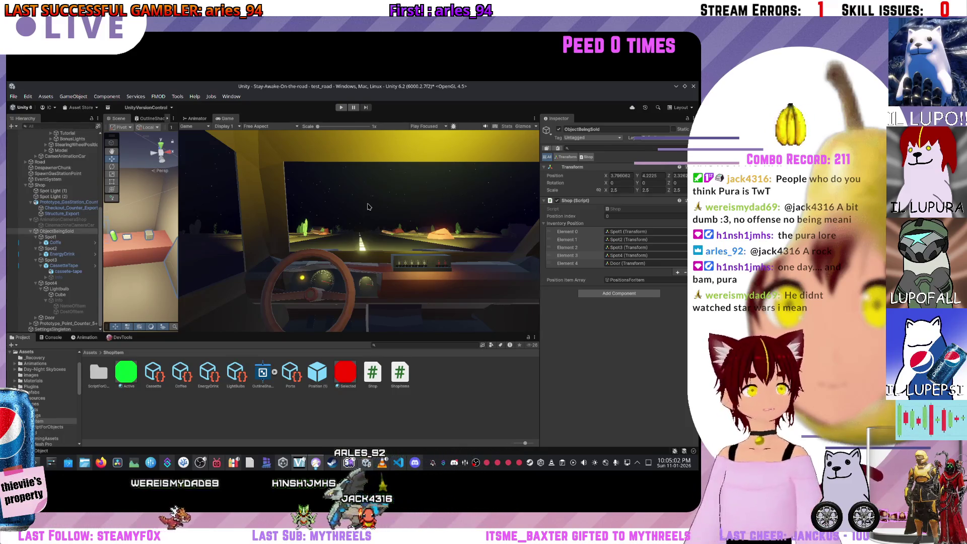
{"action": "mouse_move", "coordinate": [179, 237]}
{"action": "left_mouse_down"}
{"action": "mouse_move", "coordinate": [382, 232]}
{"action": "mouse_move", "coordinate": [294, 222]}
{"action": "mouse_move", "coordinate": [237, 252]}
{"action": "left_mouse_up"}
Step: Raise the Cube under Lightbulb slightly in the Scene view
{"action": "left_click", "coordinate": [58, 289]}
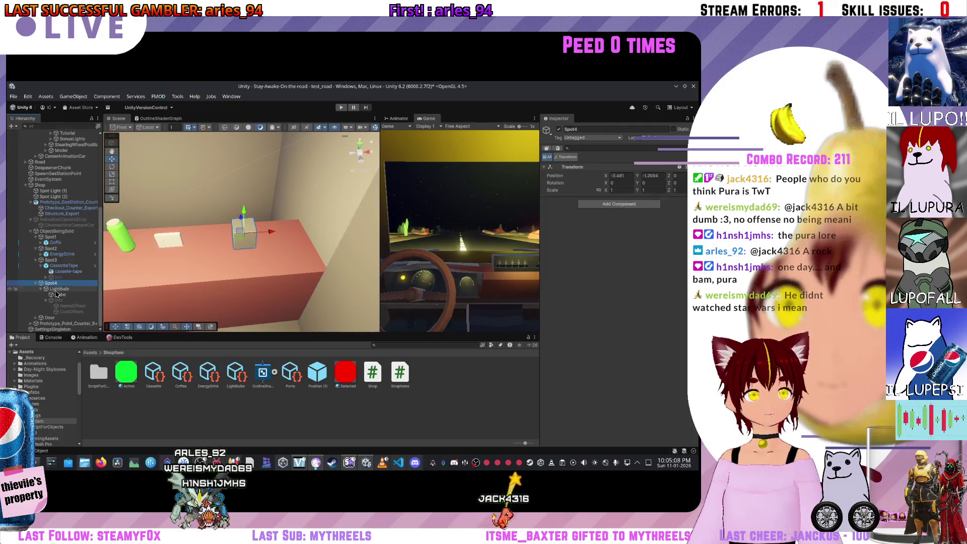
{"action": "mouse_move", "coordinate": [231, 222]}
{"action": "left_mouse_down"}
{"action": "mouse_move", "coordinate": [276, 285]}
{"action": "mouse_move", "coordinate": [161, 267]}
{"action": "left_mouse_up"}
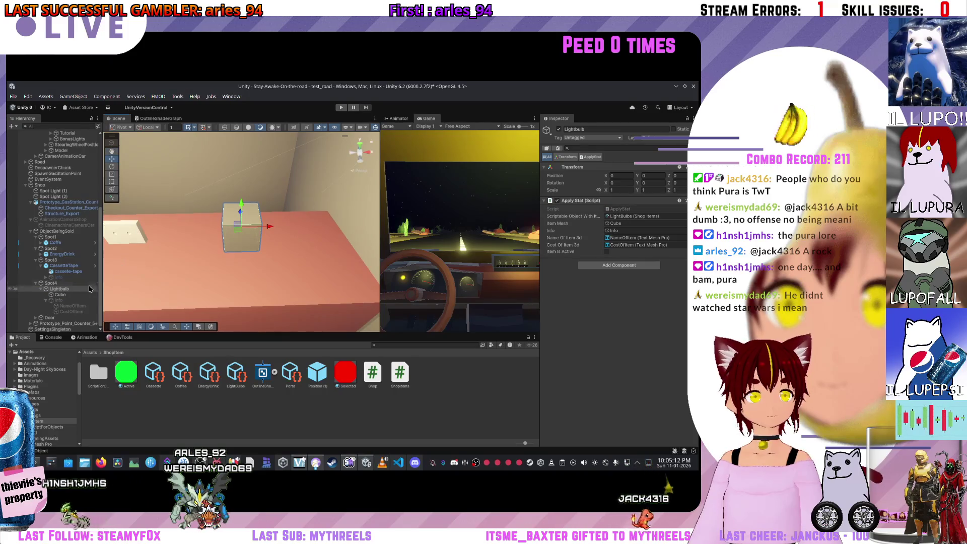
{"action": "left_click", "coordinate": [49, 266]}
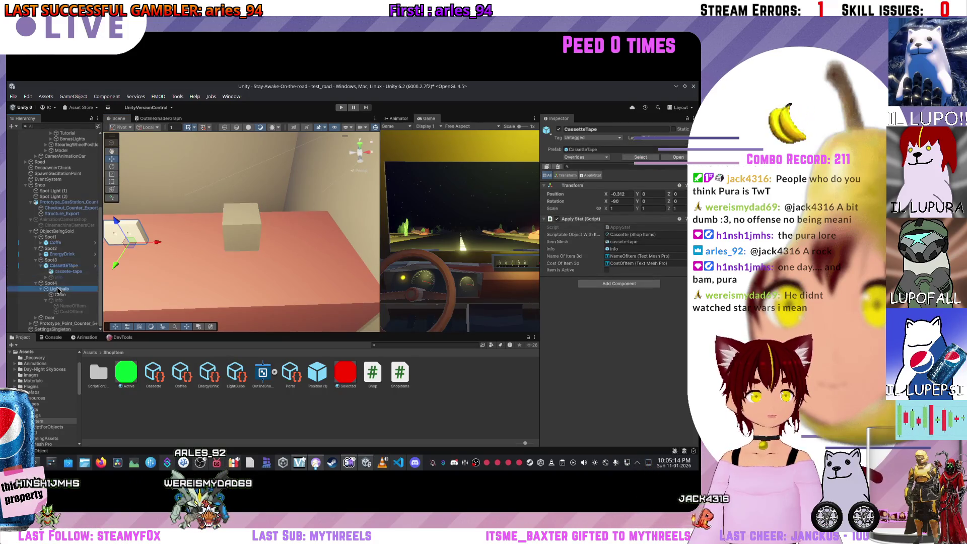
{"action": "left_click", "coordinate": [59, 289]}
{"action": "mouse_move", "coordinate": [209, 241]}
{"action": "left_mouse_down"}
{"action": "mouse_move", "coordinate": [230, 205]}
{"action": "mouse_move", "coordinate": [230, 229]}
{"action": "left_mouse_up"}
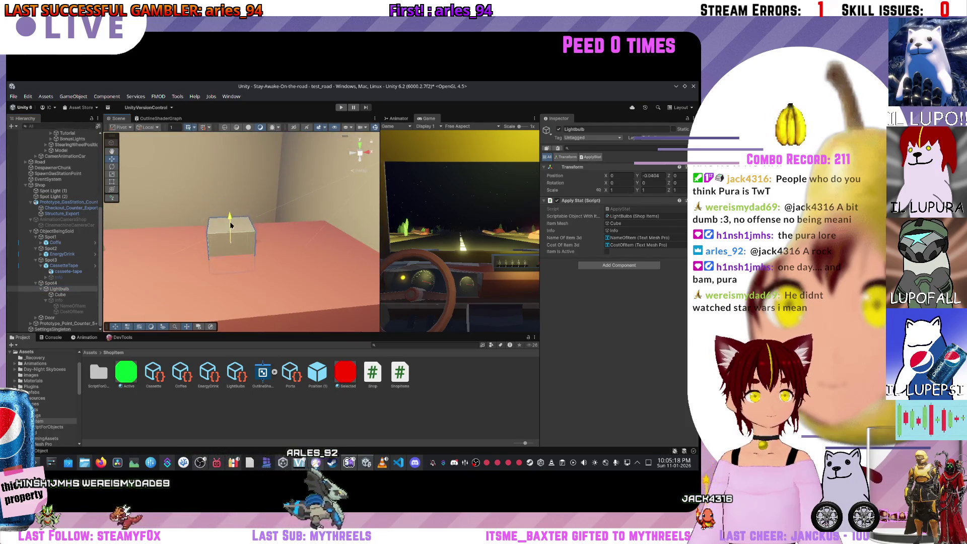
{"action": "left_click", "coordinate": [53, 295]}
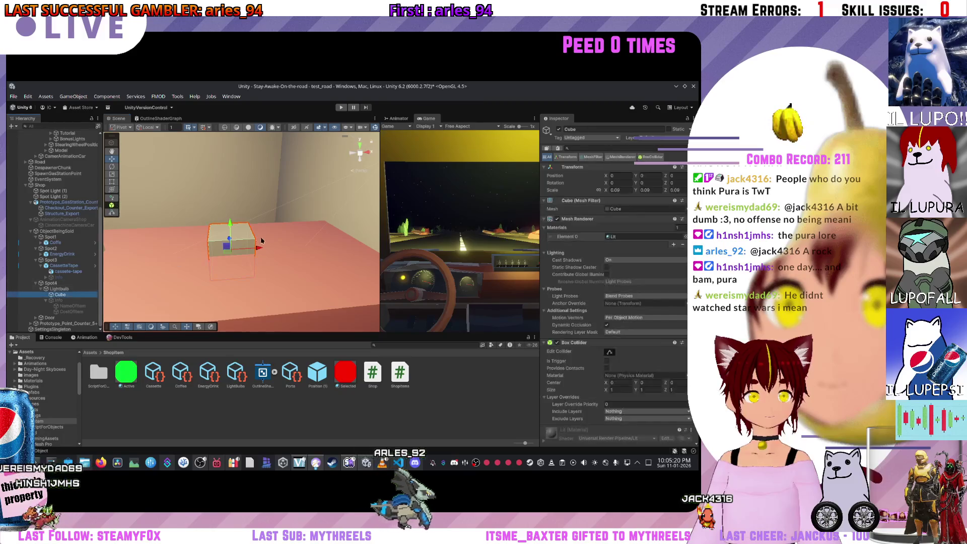
{"action": "left_click_drag", "start_coordinate": [230, 229], "coordinate": [230, 204]}
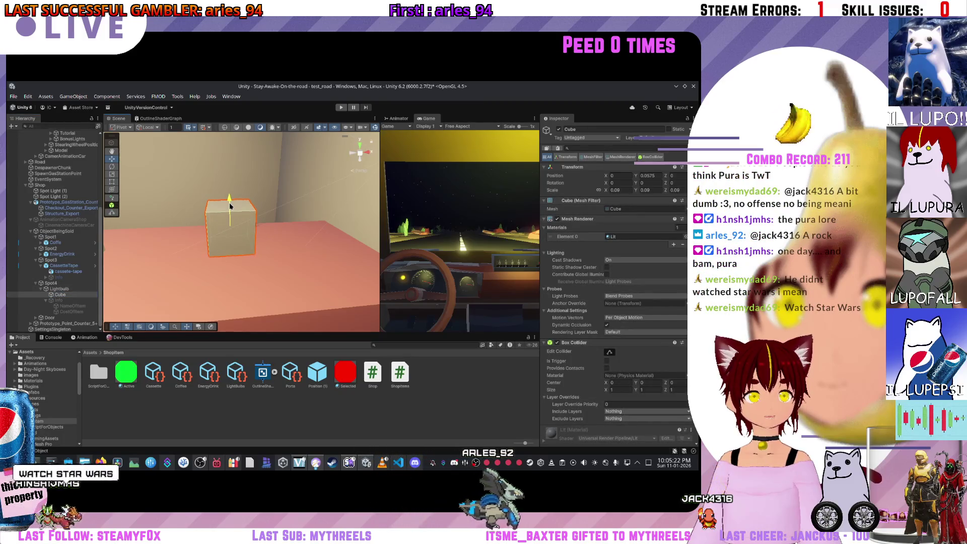
Step: Lift Lightbulb's Info labels above the cube to Position Y 0.03
{"action": "left_click", "coordinate": [78, 301]}
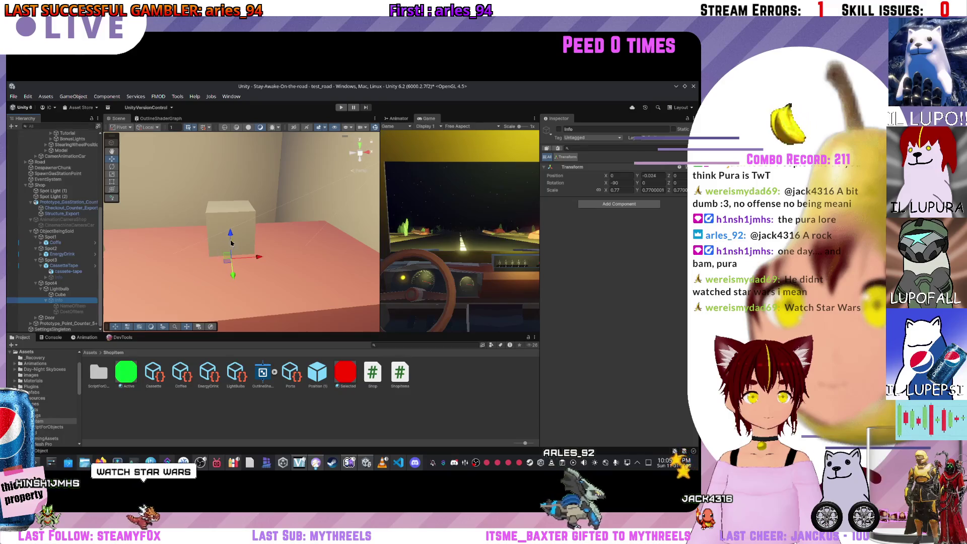
{"action": "double_click", "coordinate": [78, 301]}
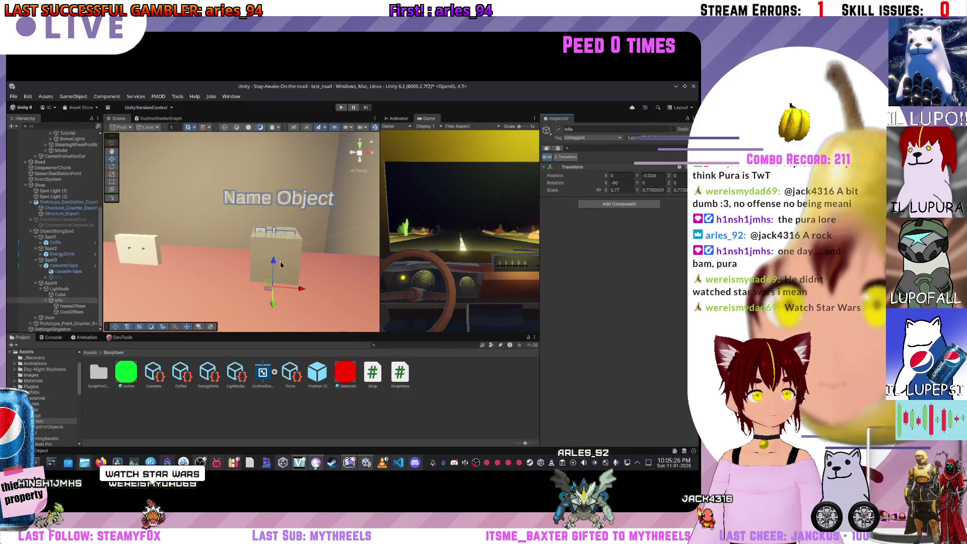
{"action": "left_click_drag", "start_coordinate": [274, 262], "coordinate": [276, 249]}
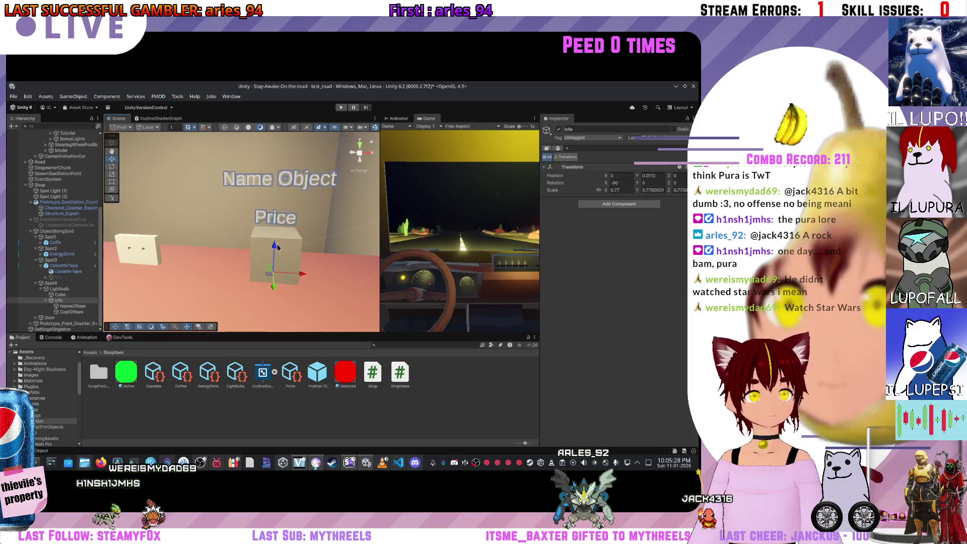
{"action": "scroll", "coordinate": [304, 241], "scroll_direction": "down", "scroll_amount": 5}
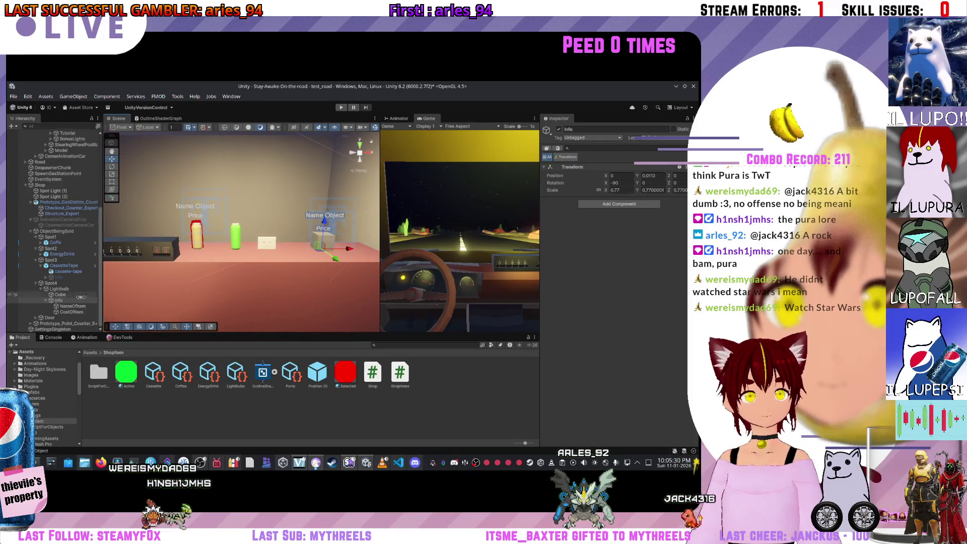
{"action": "left_click_drag", "start_coordinate": [324, 222], "coordinate": [324, 219]}
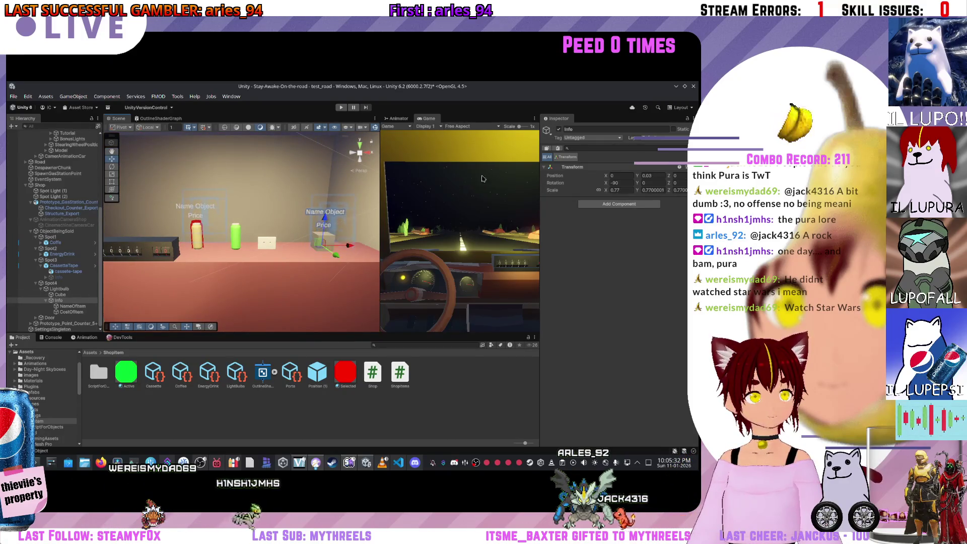
Step: Orbit the Scene view around the shop counter and over the road
{"action": "left_click_drag", "start_coordinate": [266, 245], "coordinate": [172, 256]}
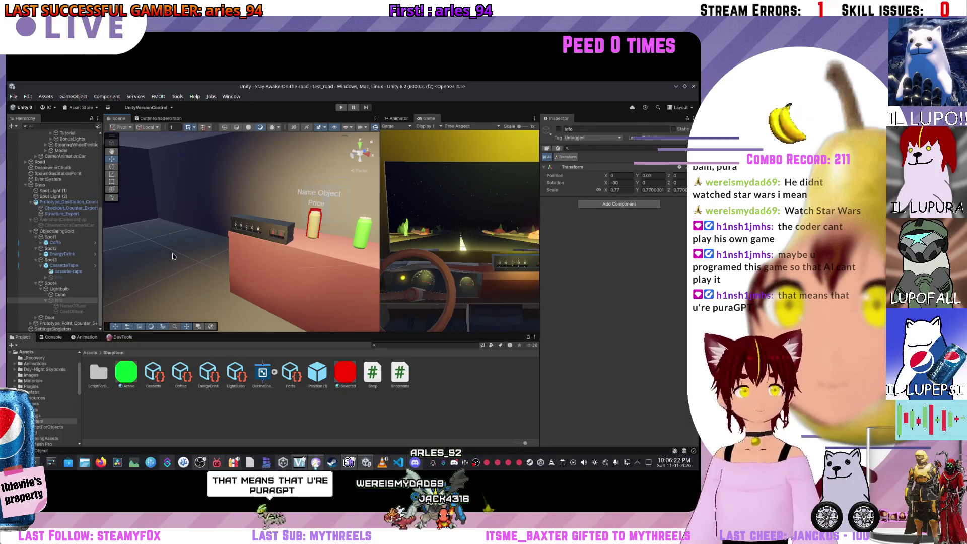
{"action": "mouse_move", "coordinate": [172, 257]}
{"action": "left_mouse_down"}
{"action": "mouse_move", "coordinate": [349, 237]}
{"action": "mouse_move", "coordinate": [637, 252]}
{"action": "mouse_move", "coordinate": [356, 151]}
{"action": "mouse_move", "coordinate": [264, 230]}
{"action": "mouse_move", "coordinate": [358, 151]}
{"action": "mouse_move", "coordinate": [257, 184]}
{"action": "mouse_move", "coordinate": [356, 151]}
{"action": "mouse_move", "coordinate": [247, 278]}
{"action": "left_mouse_up"}
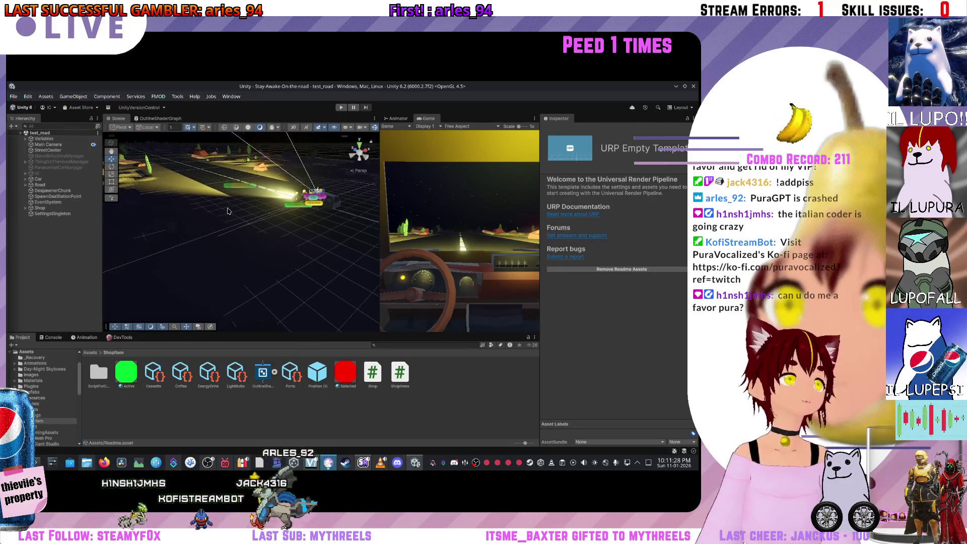
{"action": "mouse_move", "coordinate": [325, 231]}
{"action": "left_mouse_down"}
{"action": "mouse_move", "coordinate": [377, 239]}
{"action": "mouse_move", "coordinate": [270, 235]}
{"action": "left_mouse_up"}
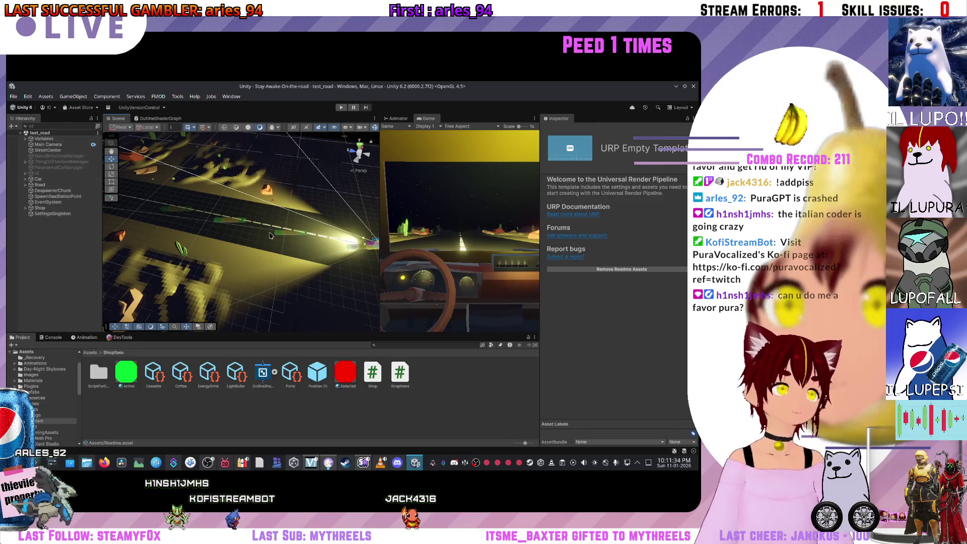
Step: Deselect the readme so the Inspector is empty, then bring up the Hierarchy's create menu
{"action": "left_click", "coordinate": [41, 229]}
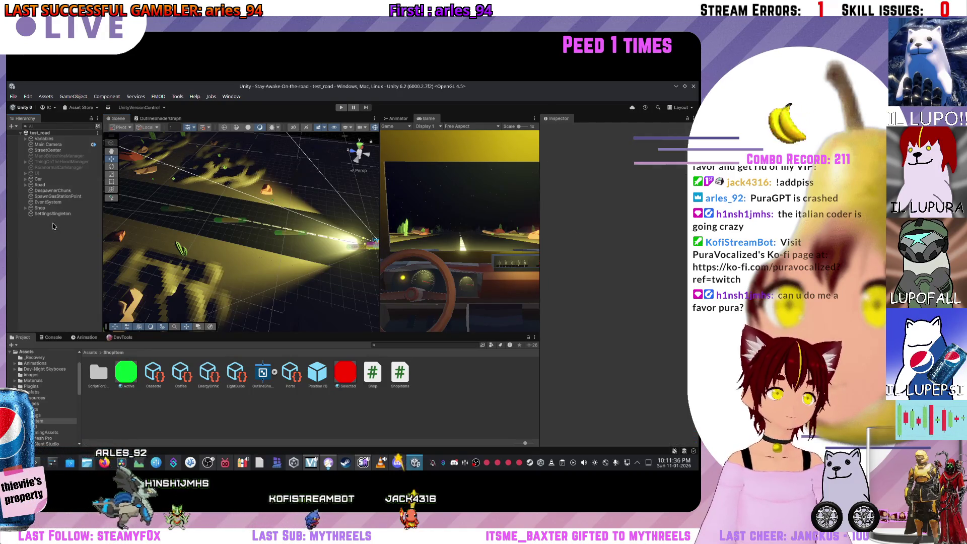
{"action": "right_click", "coordinate": [41, 229]}
{"action": "key", "text": "Escape"}
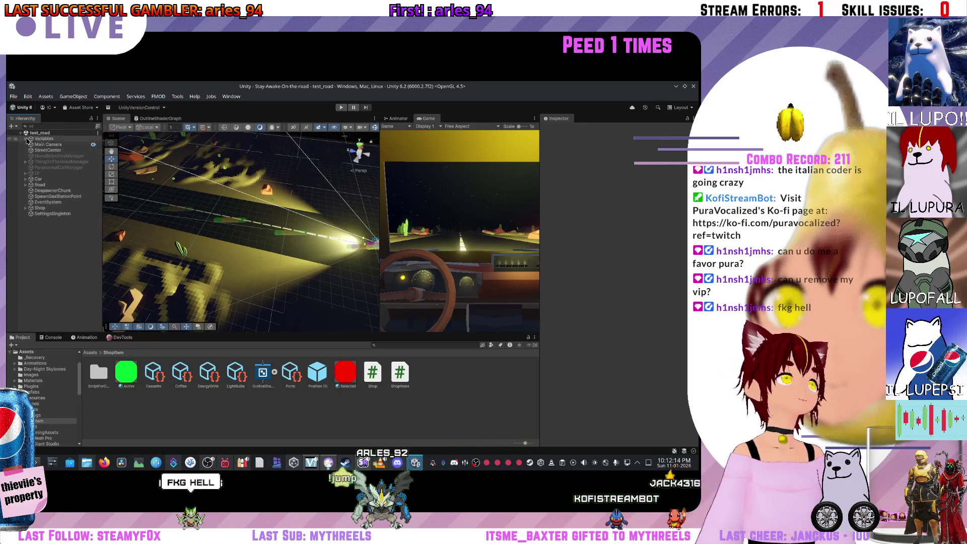
{"action": "left_click", "coordinate": [11, 126]}
{"action": "mouse_move", "coordinate": [56, 191]}
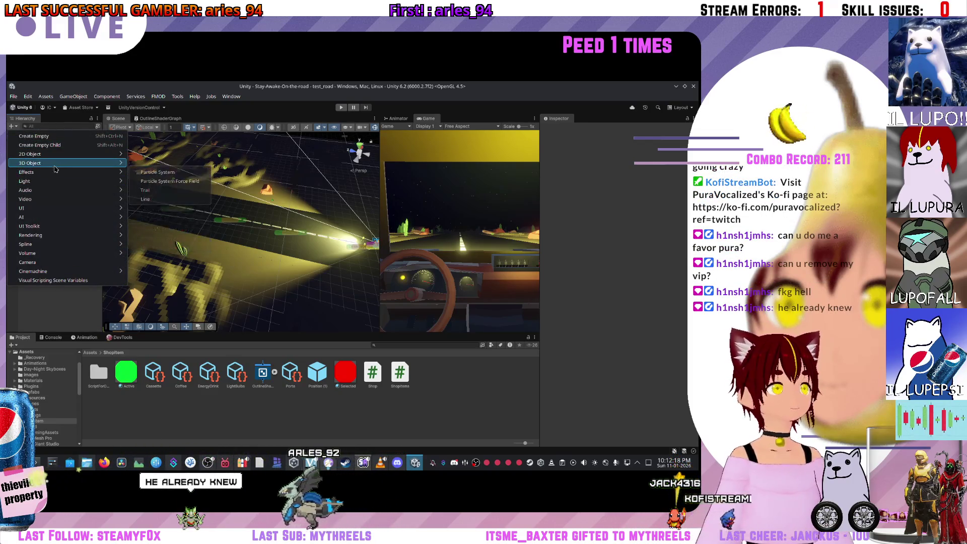
{"action": "mouse_move", "coordinate": [57, 162]}
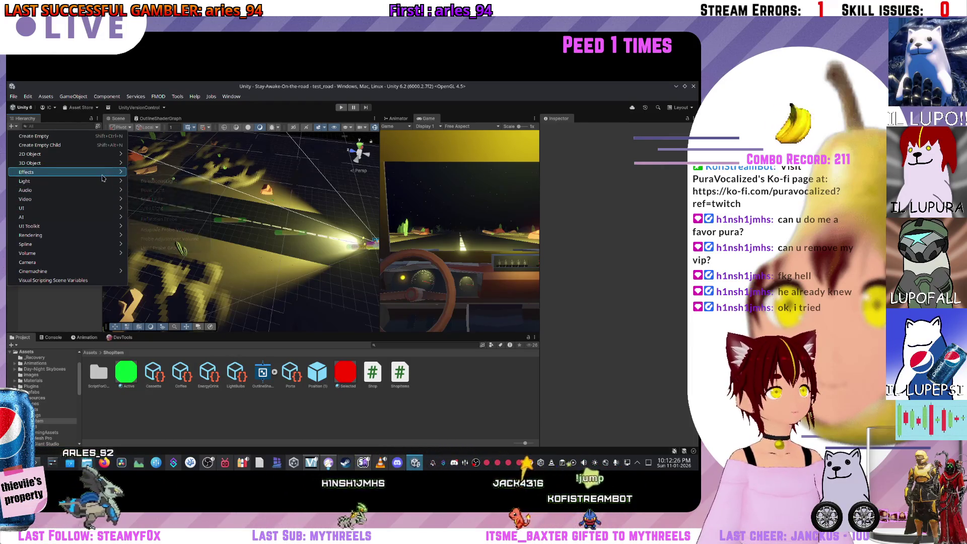
{"action": "mouse_move", "coordinate": [115, 179]}
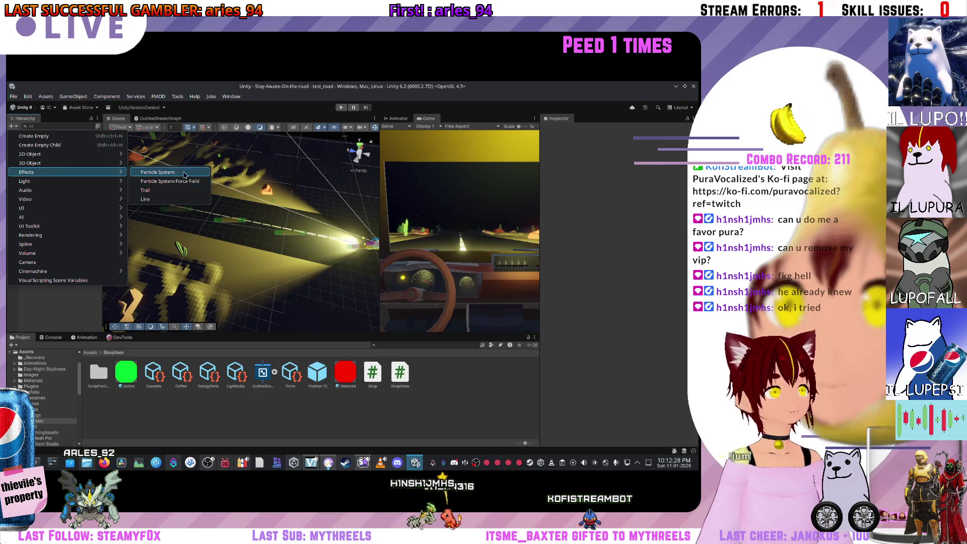
{"action": "left_click", "coordinate": [242, 271]}
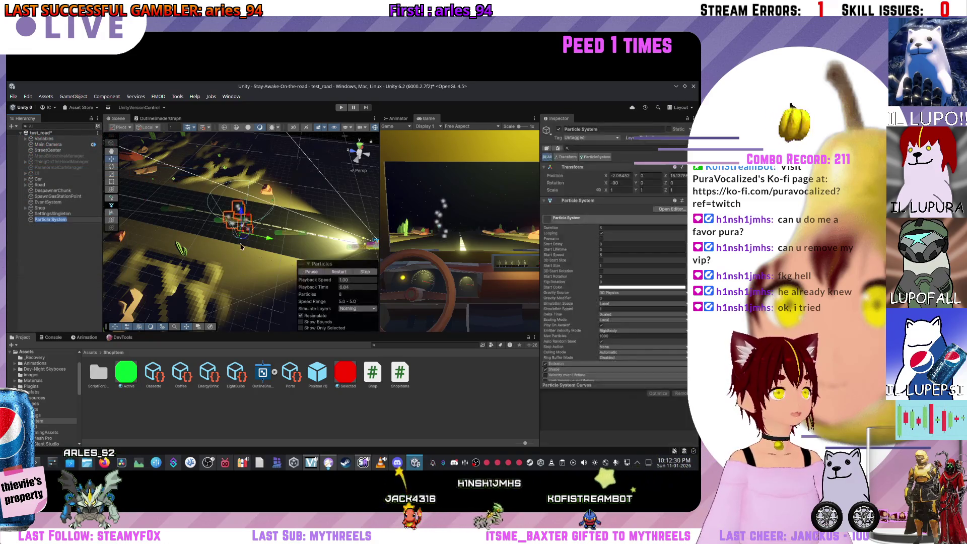
{"action": "key", "text": "Delete"}
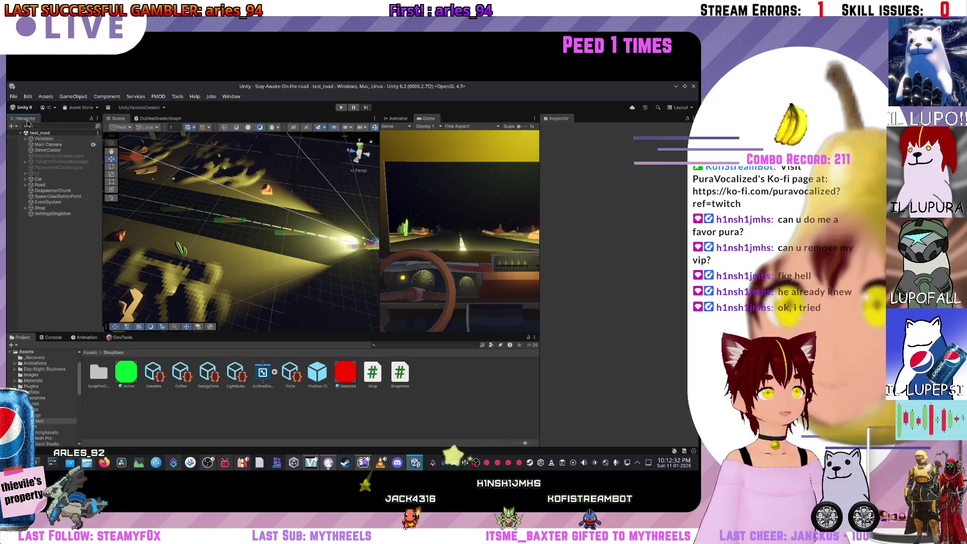
{"action": "left_click", "coordinate": [13, 126]}
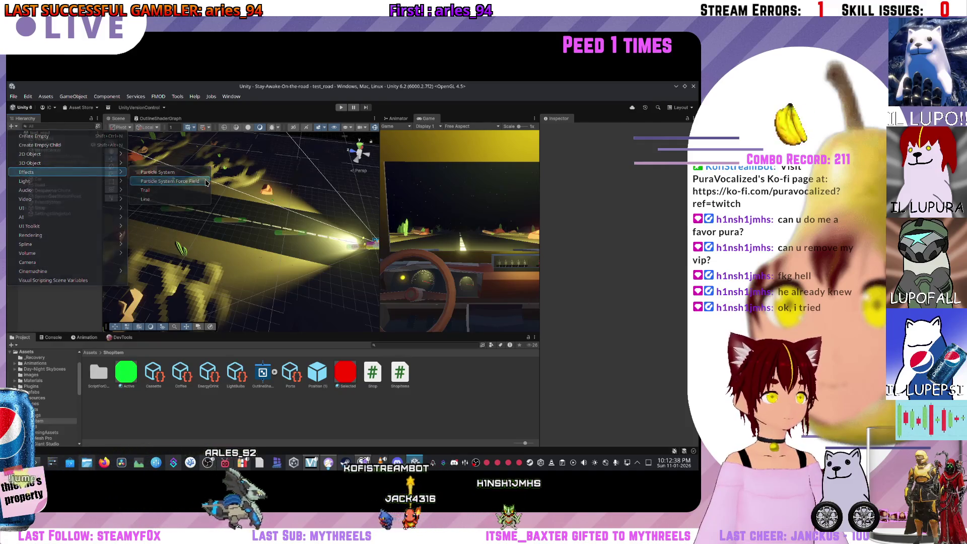
Step: Add a spherical Particle System Force Field with an enlarged End Range and Start Range 4.9
{"action": "left_click", "coordinate": [192, 181]}
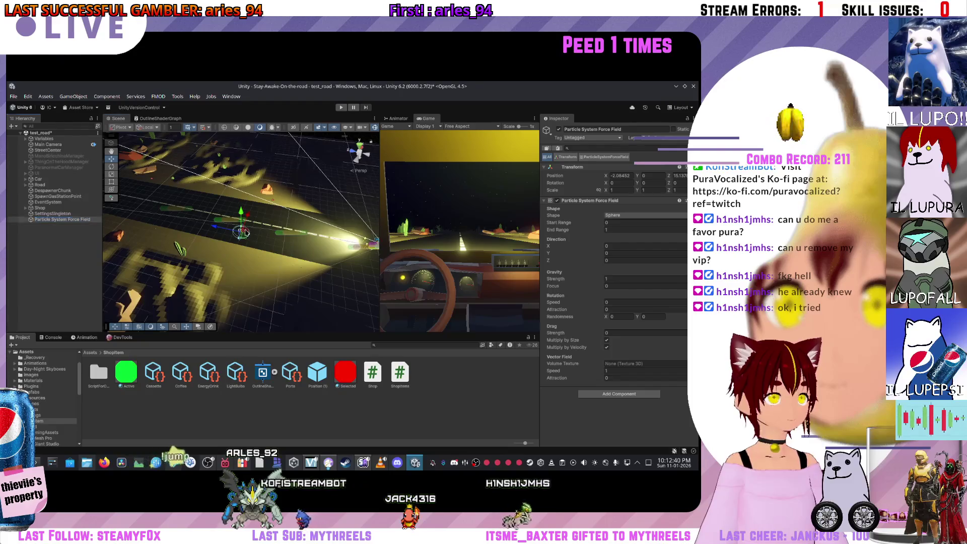
{"action": "scroll", "coordinate": [236, 237], "scroll_direction": "up", "scroll_amount": 3}
{"action": "scroll", "coordinate": [232, 237], "scroll_direction": "up", "scroll_amount": 5}
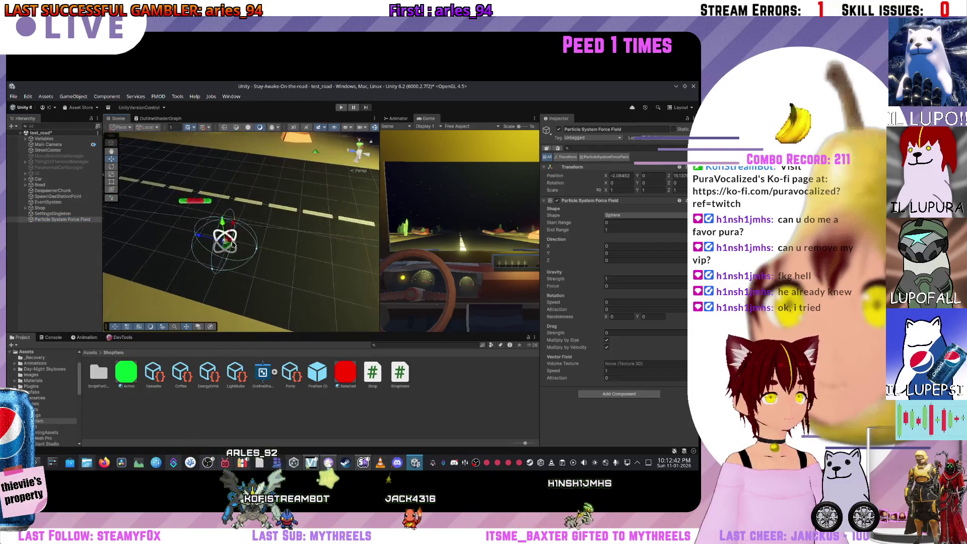
{"action": "scroll", "coordinate": [245, 228], "scroll_direction": "up", "scroll_amount": 4}
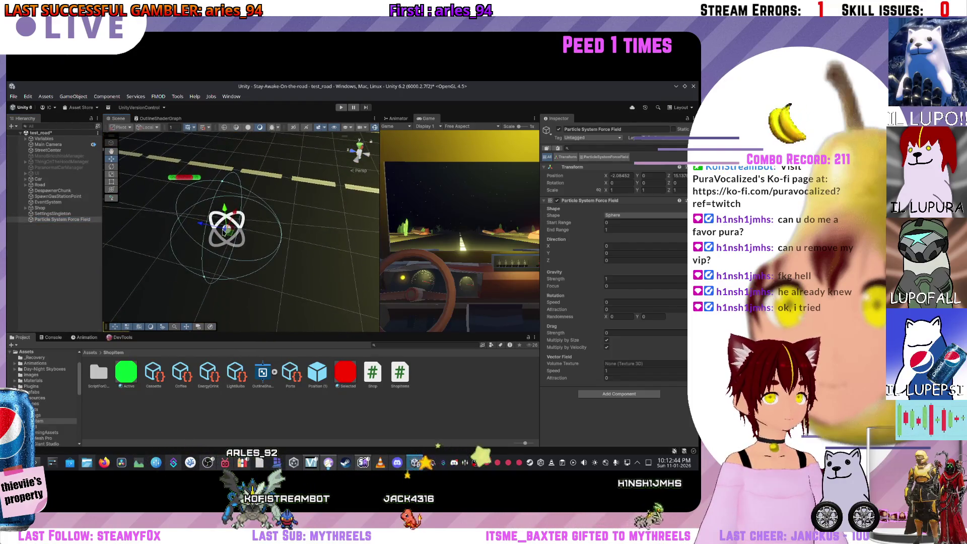
{"action": "scroll", "coordinate": [222, 226], "scroll_direction": "down", "scroll_amount": 4}
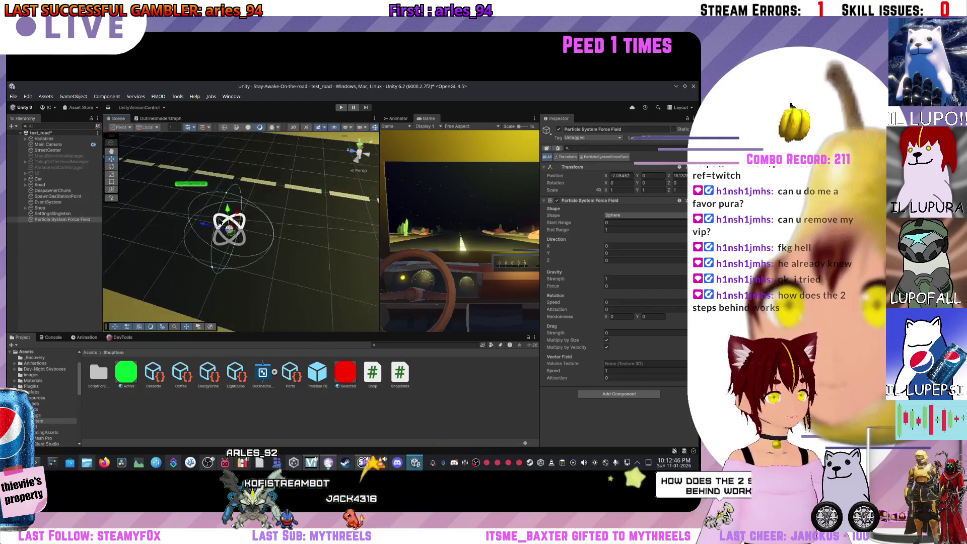
{"action": "mouse_move", "coordinate": [263, 237]}
{"action": "left_mouse_down"}
{"action": "mouse_move", "coordinate": [304, 247]}
{"action": "mouse_move", "coordinate": [250, 217]}
{"action": "mouse_move", "coordinate": [307, 242]}
{"action": "left_mouse_up"}
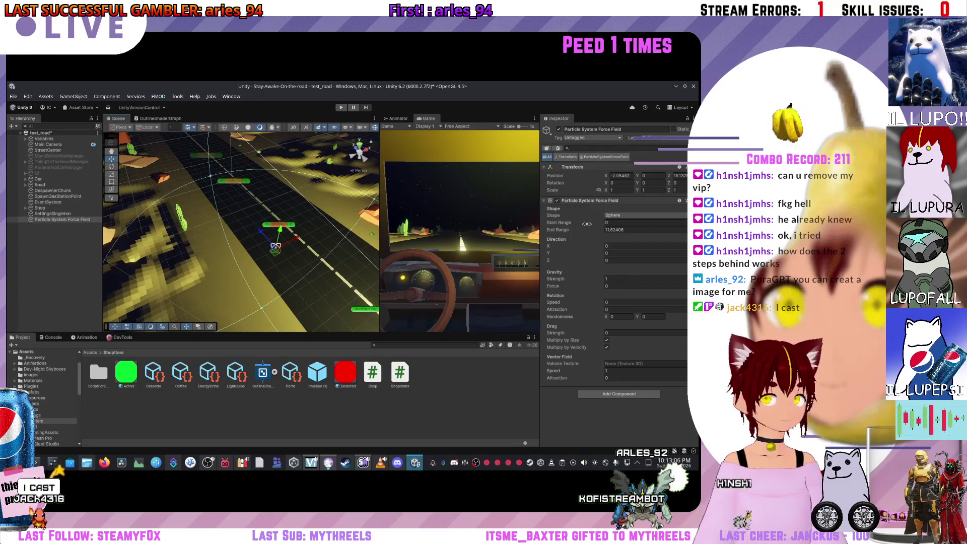
{"action": "type", "text": "4.9"}
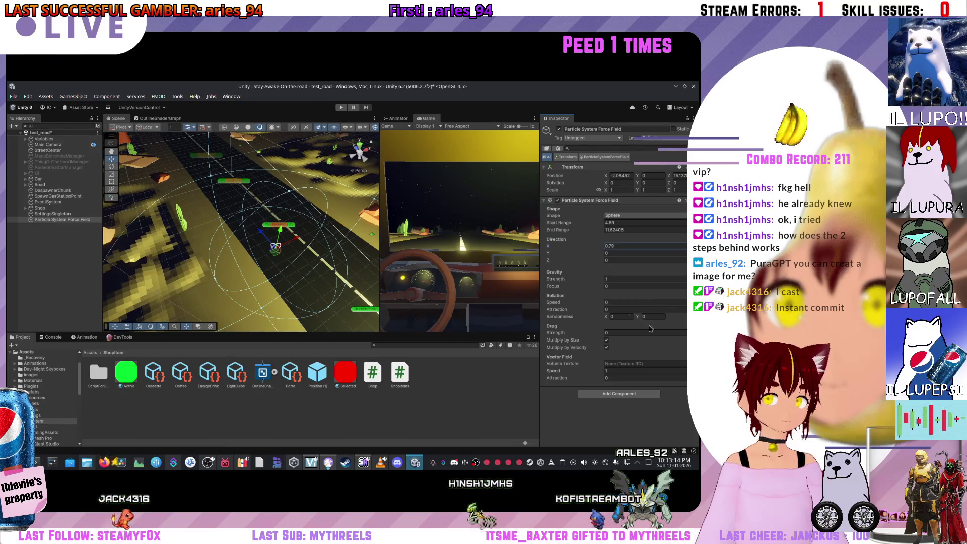
{"action": "left_click", "coordinate": [684, 363]}
{"action": "key", "text": "Escape"}
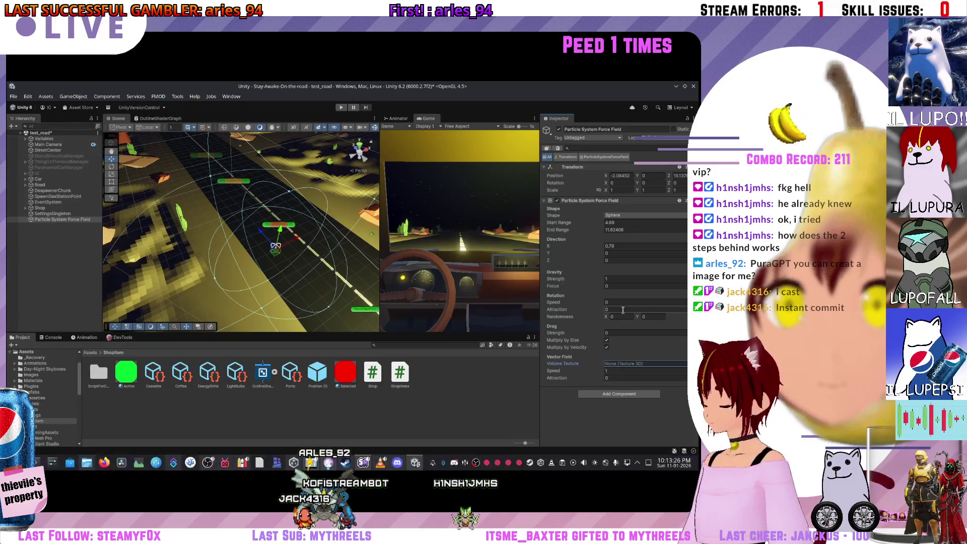
Step: Try the force field as a Hemisphere, frame it, then switch it to a Cylinder
{"action": "left_click", "coordinate": [610, 217]}
{"action": "left_click", "coordinate": [619, 233]}
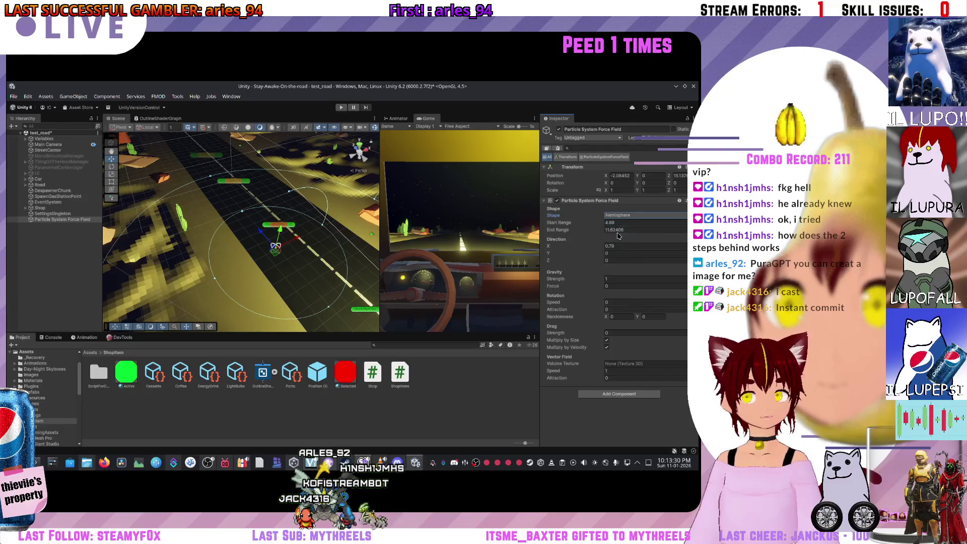
{"action": "key", "text": "f"}
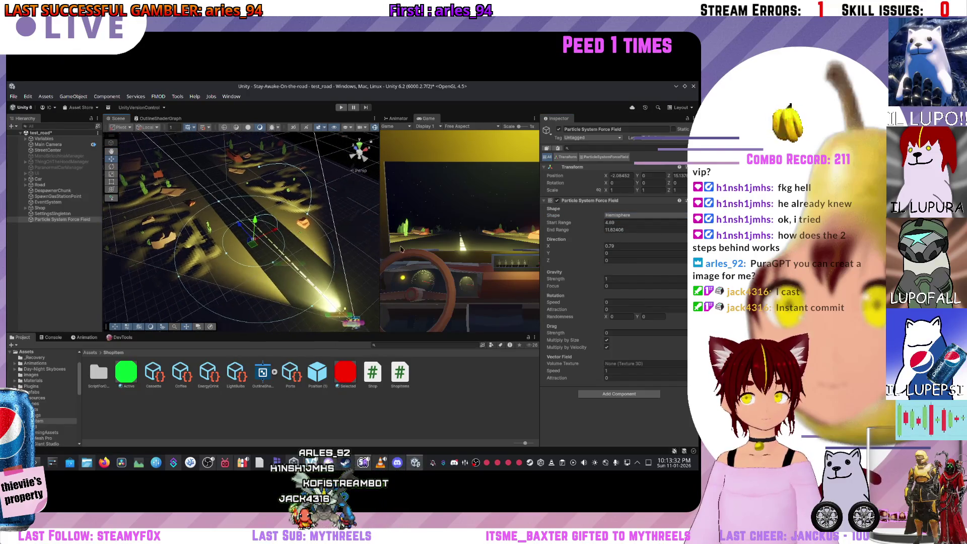
{"action": "left_click", "coordinate": [620, 215]}
{"action": "left_click", "coordinate": [617, 241]}
Step: Widen the cylinder's Start Range, then make it a Box with Start Range about 3.1
{"action": "left_click_drag", "start_coordinate": [272, 262], "coordinate": [287, 285]}
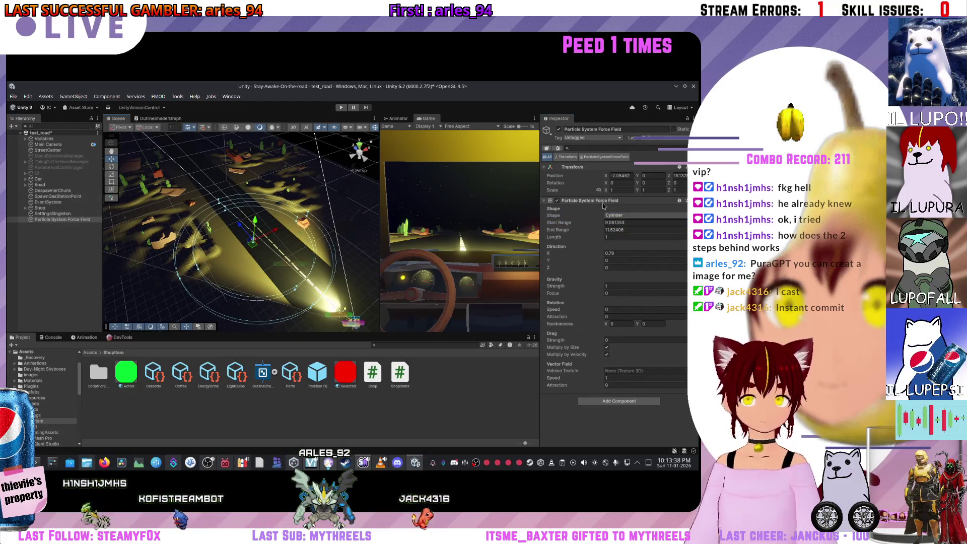
{"action": "left_click", "coordinate": [622, 215]}
{"action": "left_click", "coordinate": [621, 252]}
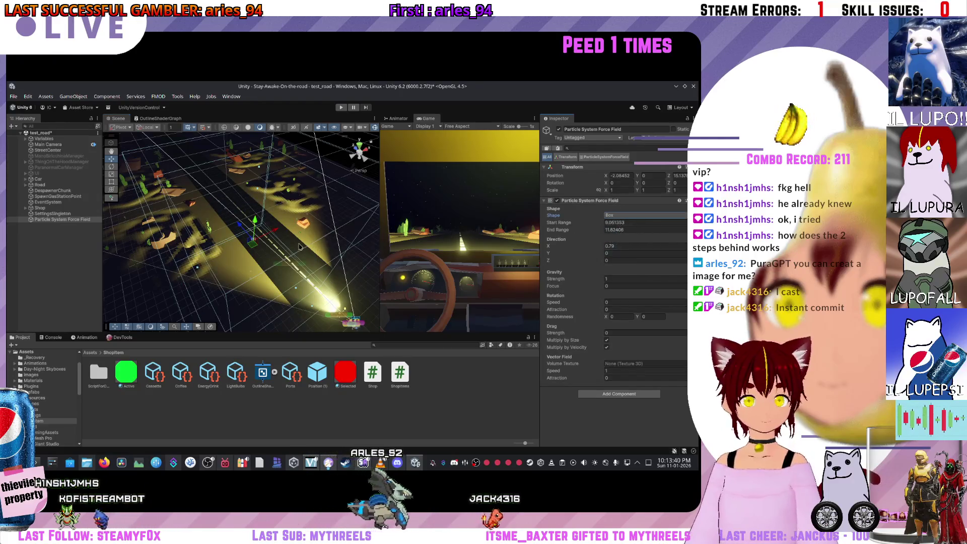
{"action": "left_click_drag", "start_coordinate": [226, 266], "coordinate": [189, 254]}
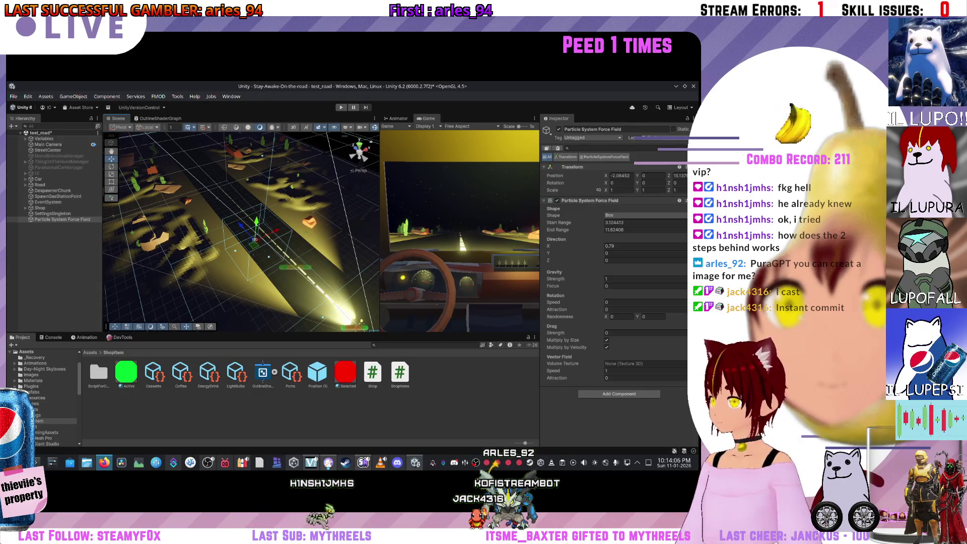
{"action": "key", "text": "alt+Tab"}
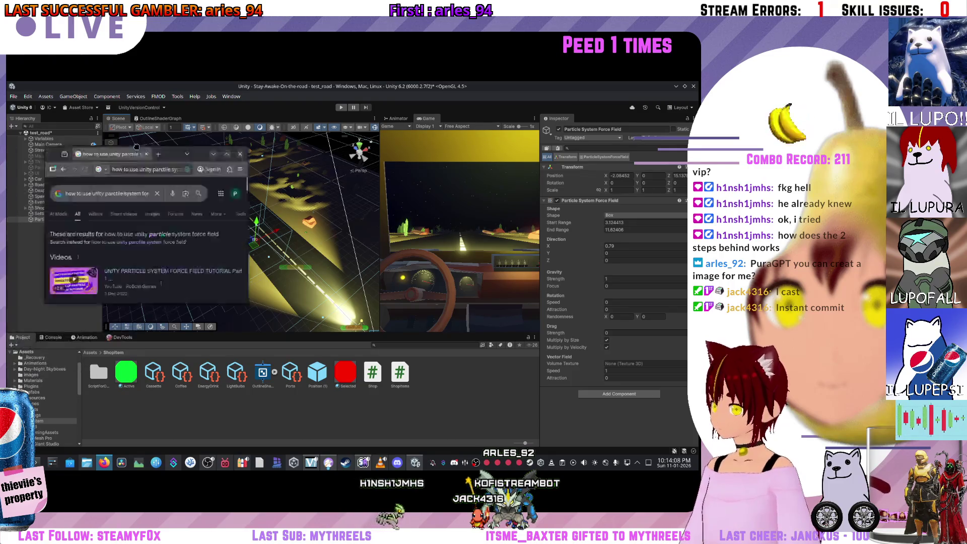
Step: Read the Unity Manual page on the Particle System Force Field, then return to Unity
{"action": "scroll", "coordinate": [179, 278], "scroll_direction": "down", "scroll_amount": 5}
{"action": "left_click", "coordinate": [185, 250]}
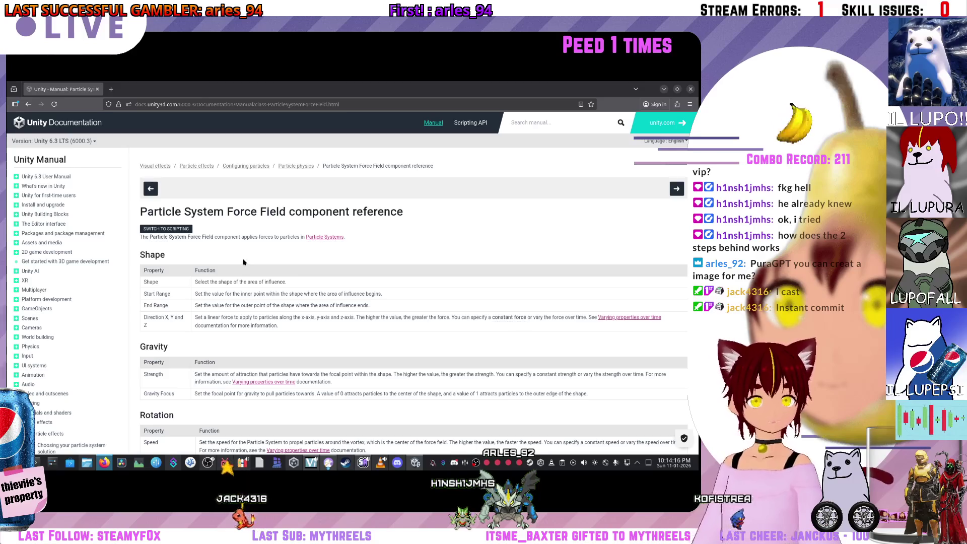
{"action": "mouse_move", "coordinate": [315, 239]}
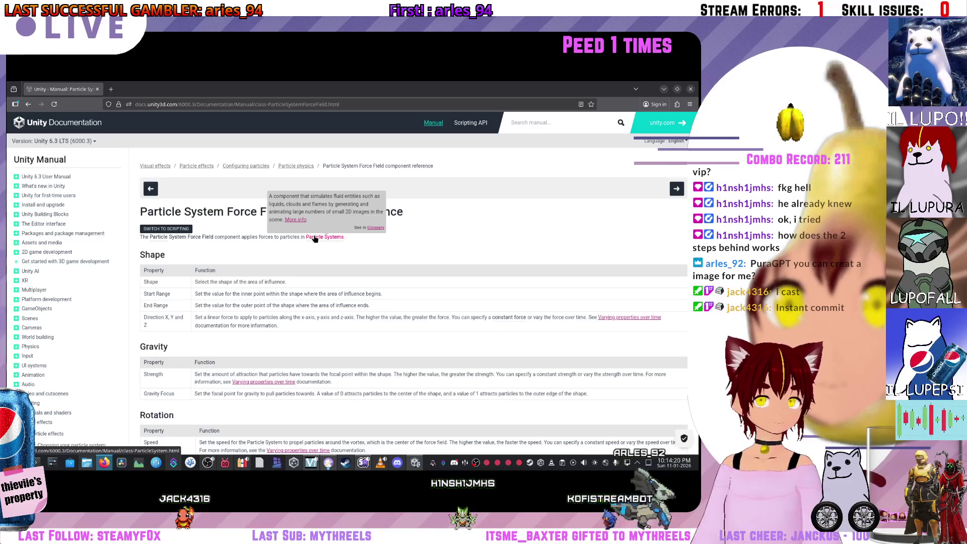
{"action": "scroll", "coordinate": [306, 252], "scroll_direction": "down", "scroll_amount": 1}
{"action": "scroll", "coordinate": [306, 253], "scroll_direction": "down", "scroll_amount": 3}
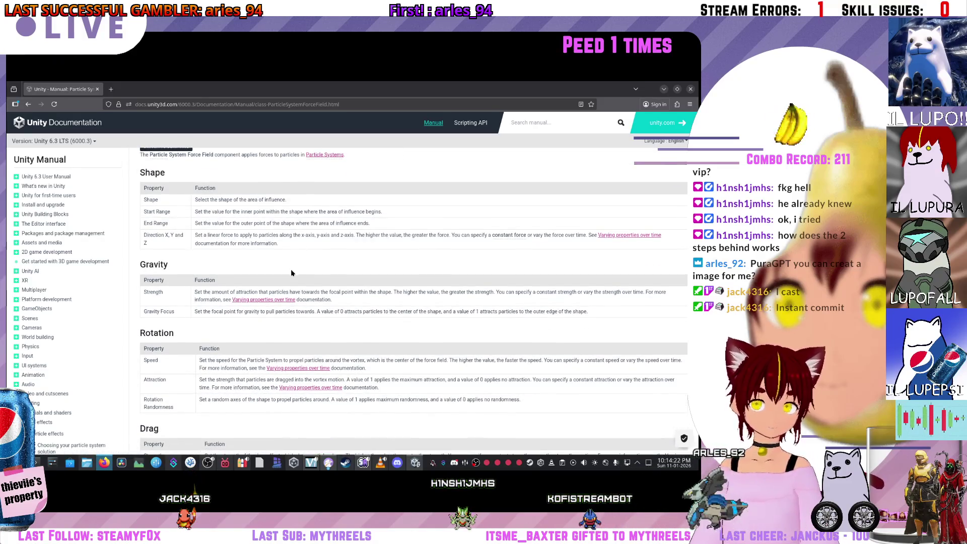
{"action": "scroll", "coordinate": [291, 262], "scroll_direction": "down", "scroll_amount": 10}
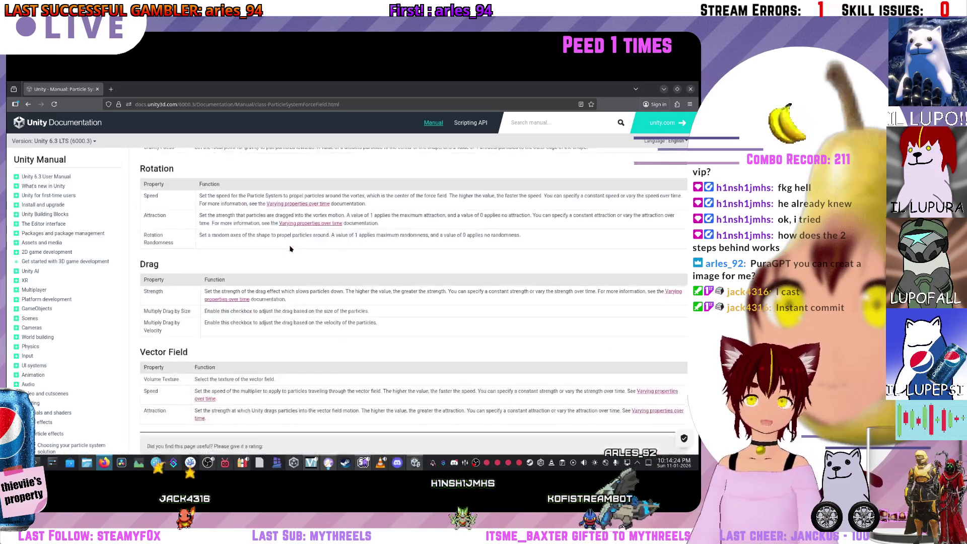
{"action": "scroll", "coordinate": [291, 251], "scroll_direction": "up", "scroll_amount": 10}
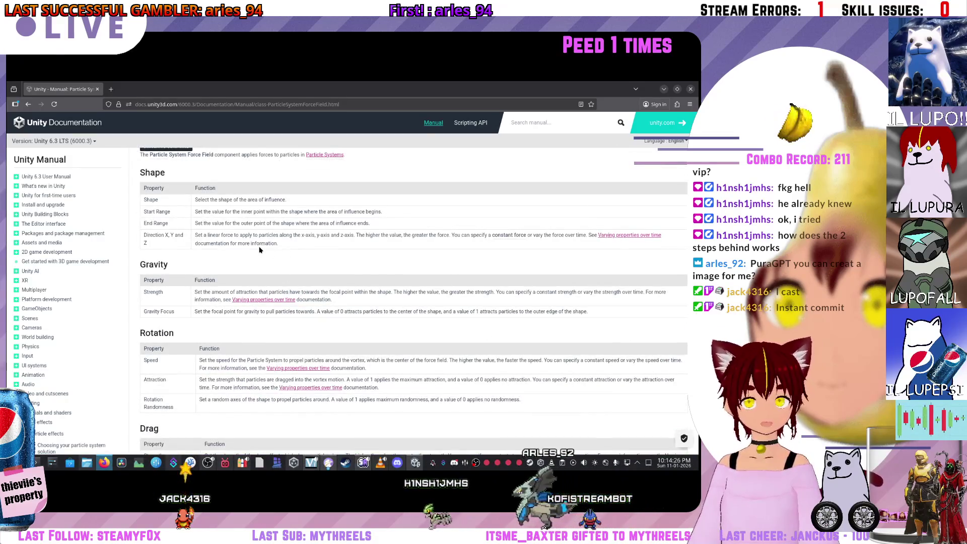
{"action": "key", "text": "alt+Tab"}
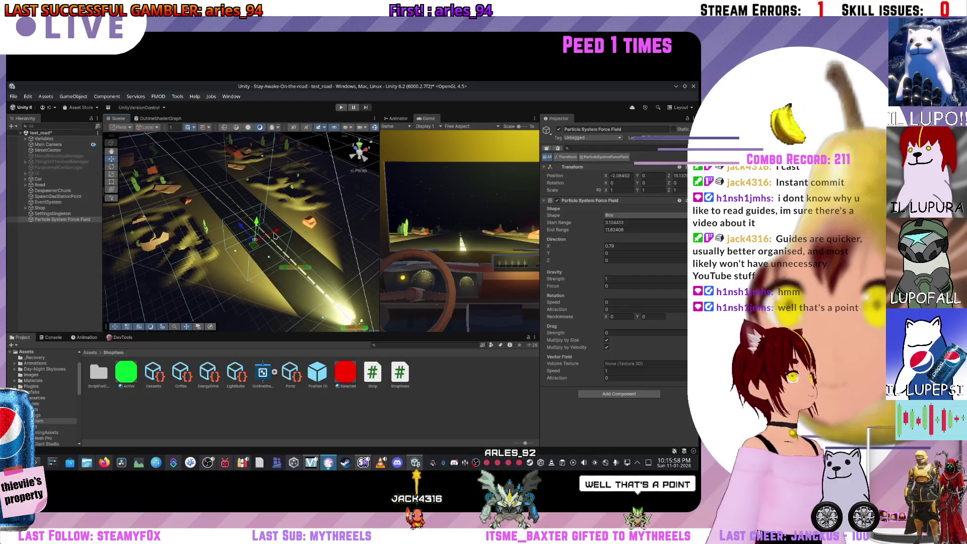
Step: Delete the Particle System Force Field object from the test_road Hierarchy
{"action": "left_click", "coordinate": [74, 222]}
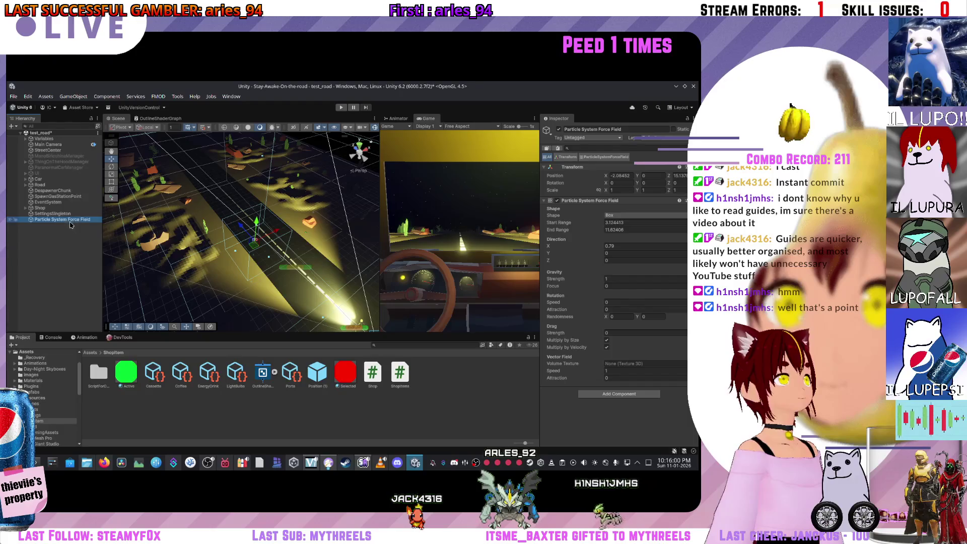
{"action": "right_click", "coordinate": [70, 224]}
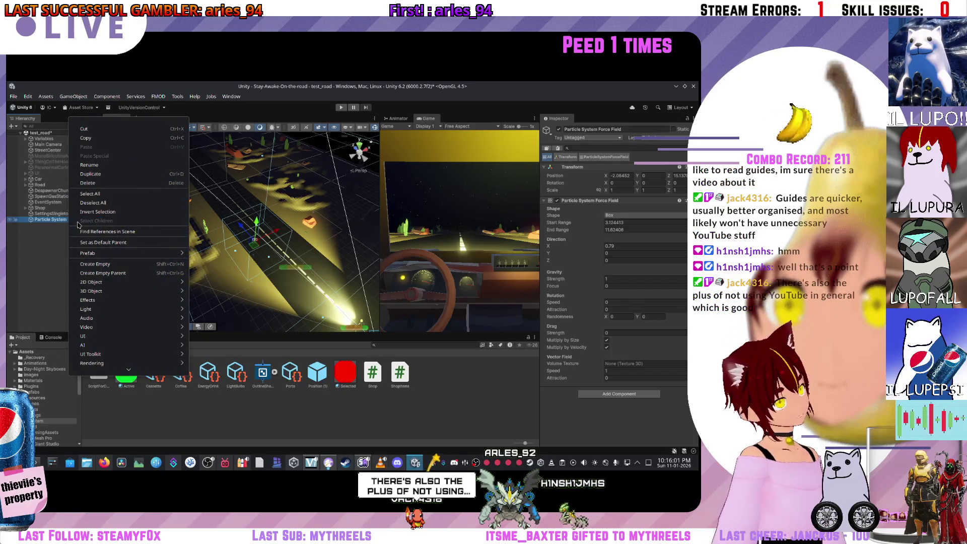
{"action": "left_click", "coordinate": [114, 182]}
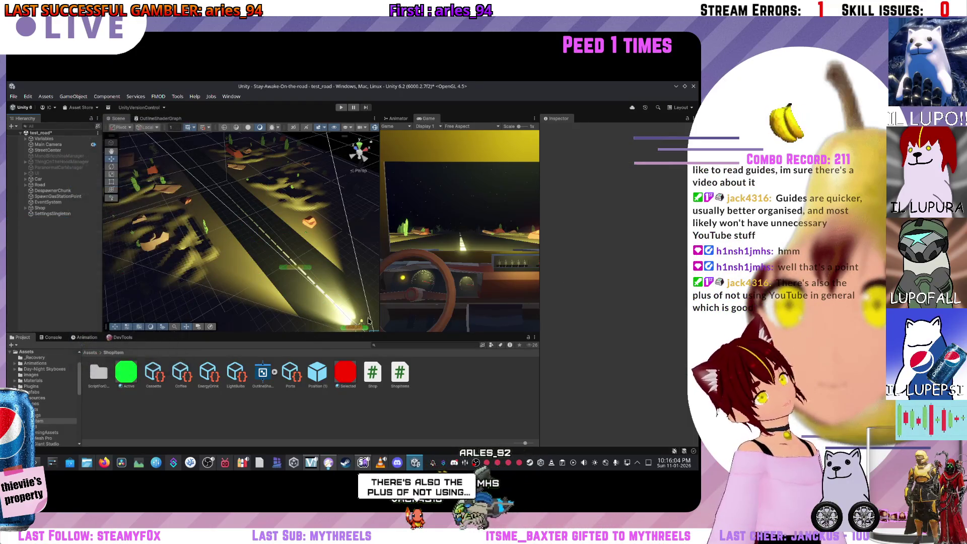
{"action": "scroll", "coordinate": [215, 212], "scroll_direction": "up", "scroll_amount": 5}
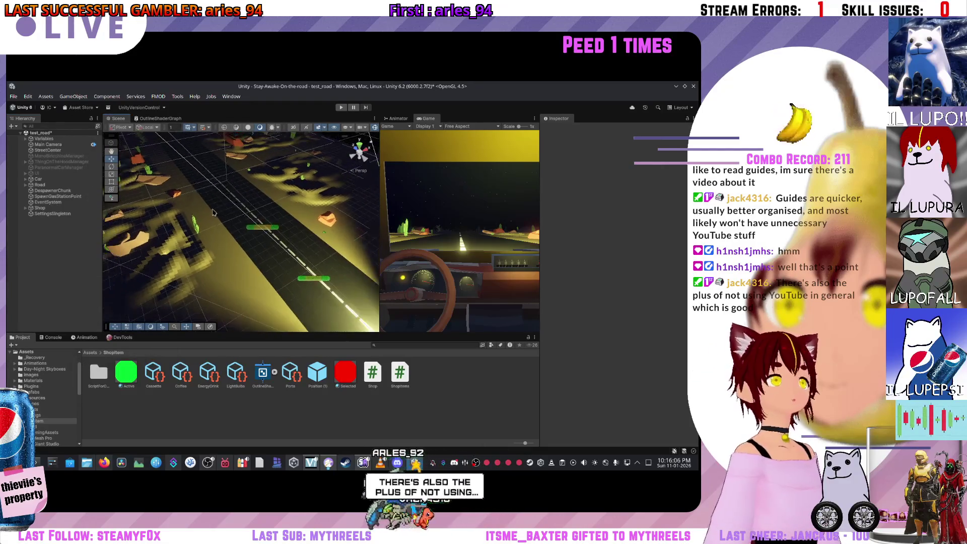
{"action": "scroll", "coordinate": [214, 212], "scroll_direction": "down", "scroll_amount": 5}
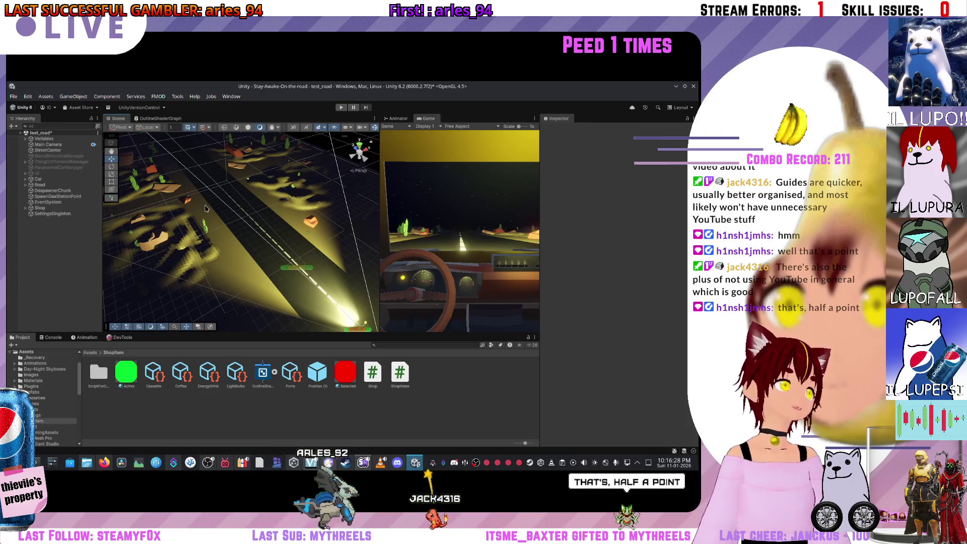
Step: Create a new Particle System from the Hierarchy's Effects menu
{"action": "right_click", "coordinate": [42, 233]}
{"action": "mouse_move", "coordinate": [74, 338]}
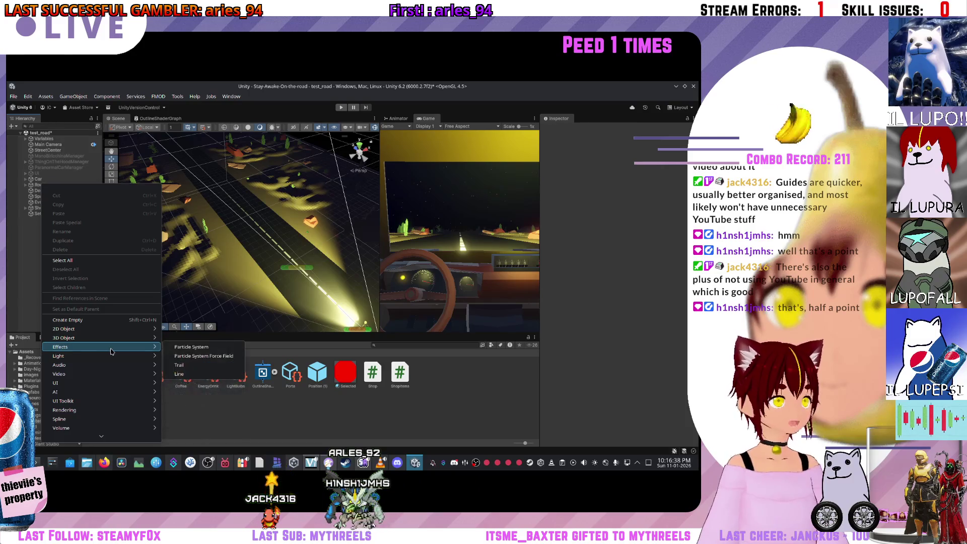
{"action": "mouse_move", "coordinate": [113, 357]}
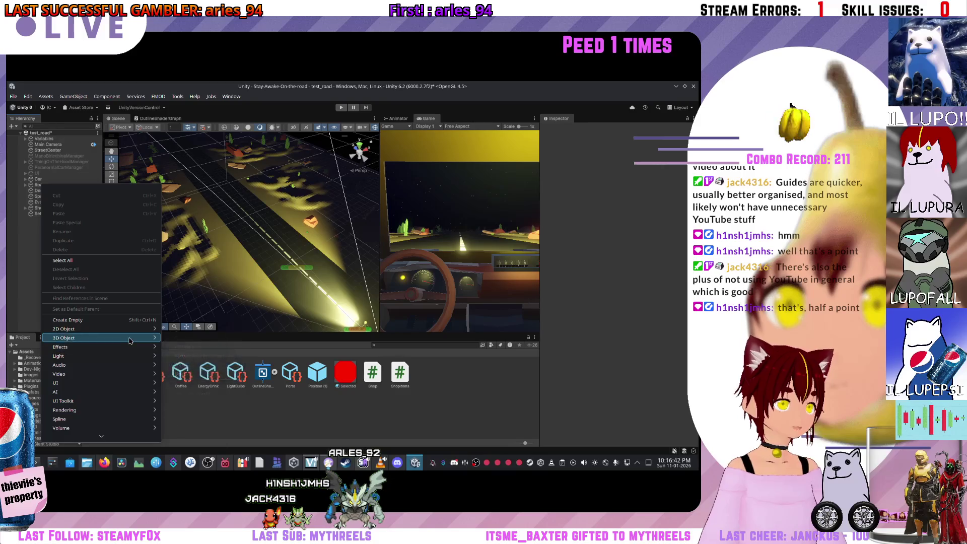
{"action": "mouse_move", "coordinate": [159, 333]}
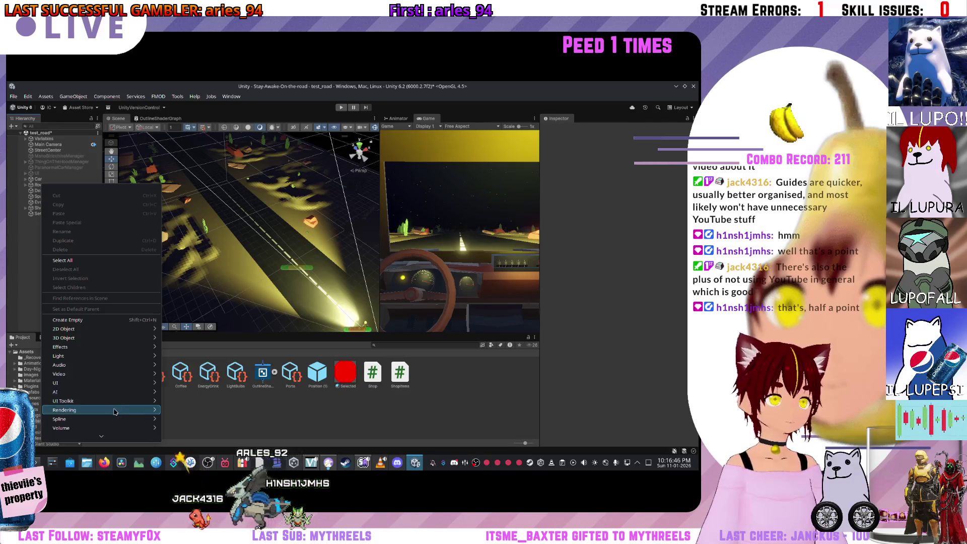
{"action": "mouse_move", "coordinate": [101, 422]}
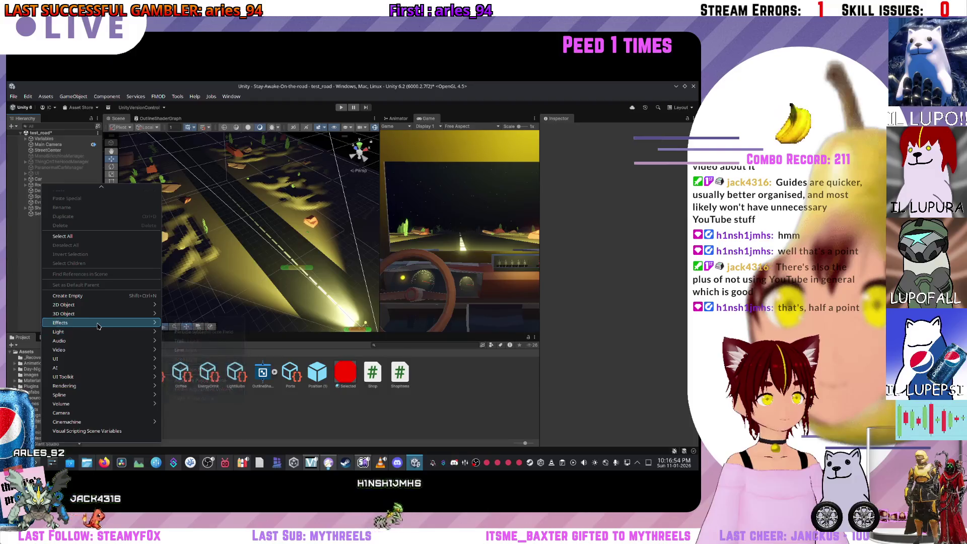
{"action": "mouse_move", "coordinate": [115, 325]}
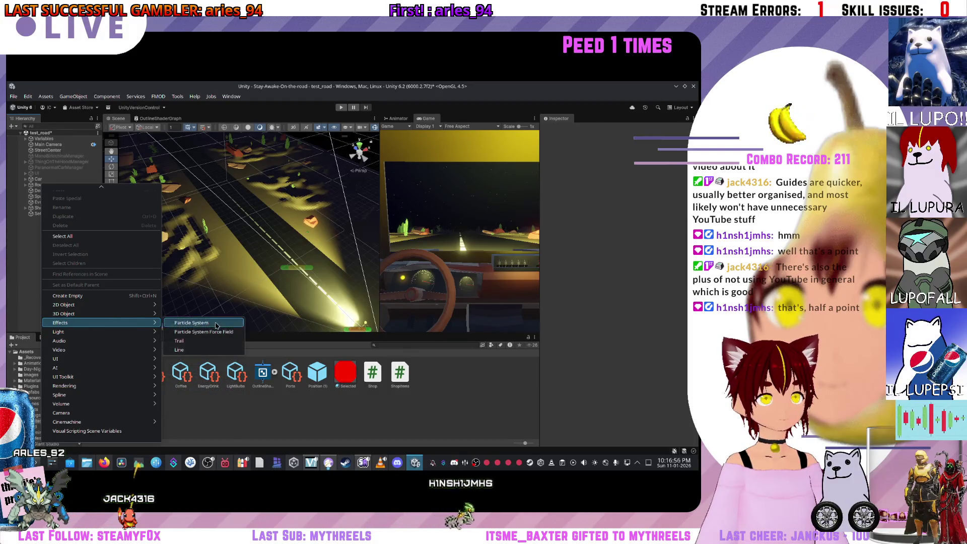
{"action": "left_click", "coordinate": [217, 323]}
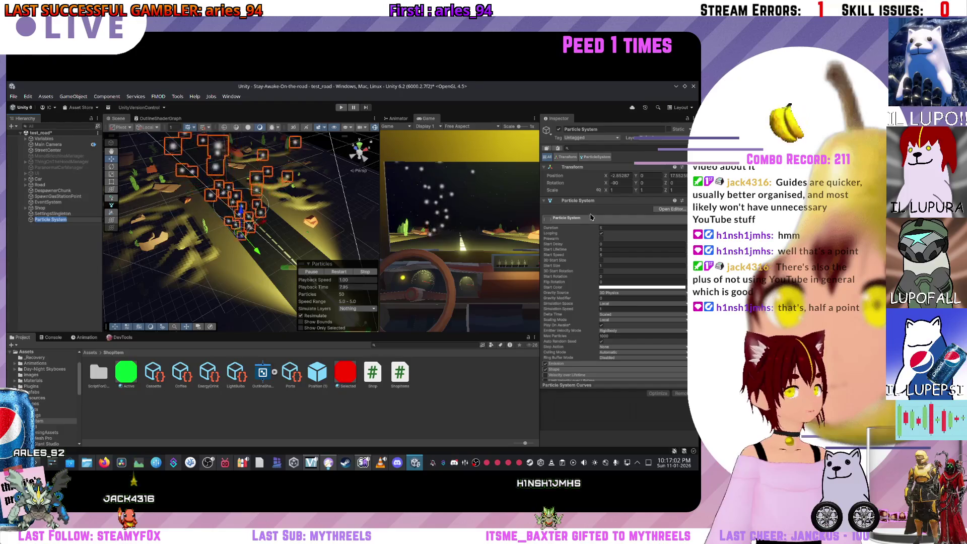
Step: Change the Shape module's emitter shape from Cone to Box
{"action": "scroll", "coordinate": [567, 319], "scroll_direction": "down", "scroll_amount": 3}
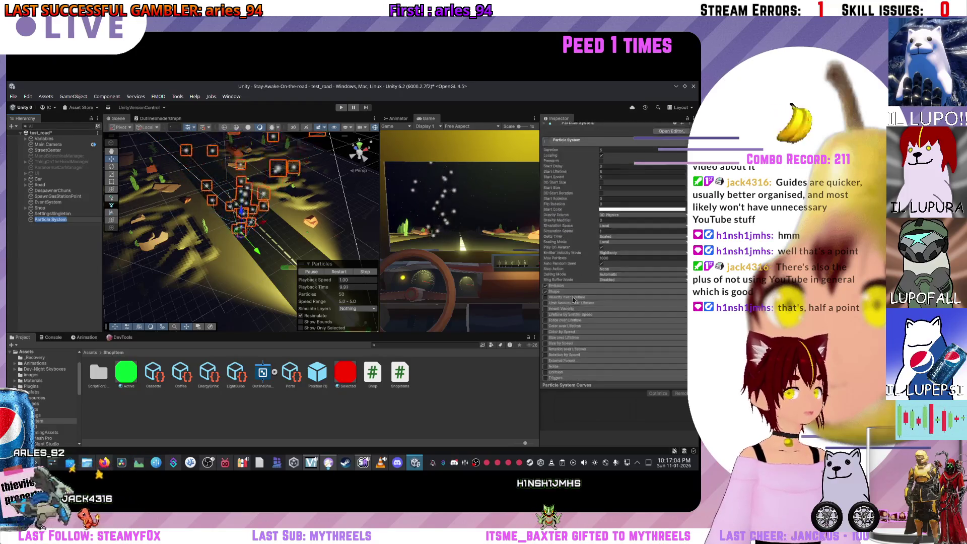
{"action": "left_click", "coordinate": [570, 292]}
{"action": "scroll", "coordinate": [570, 293], "scroll_direction": "down", "scroll_amount": 1}
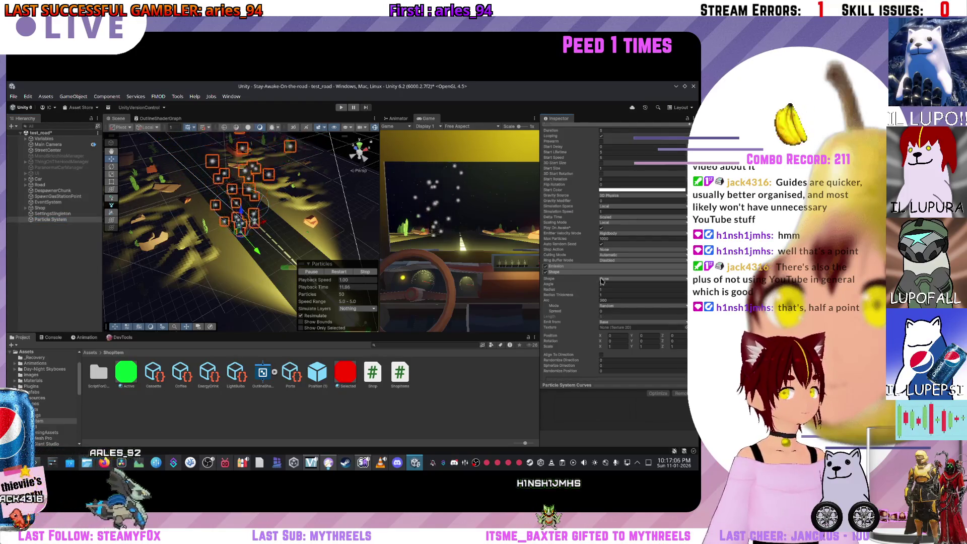
{"action": "left_click", "coordinate": [612, 278]}
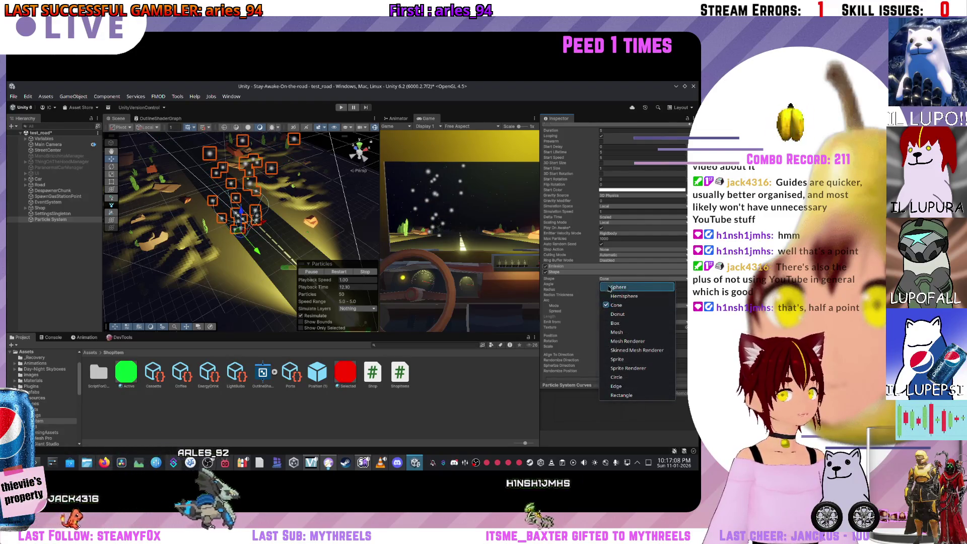
{"action": "left_click", "coordinate": [610, 323]}
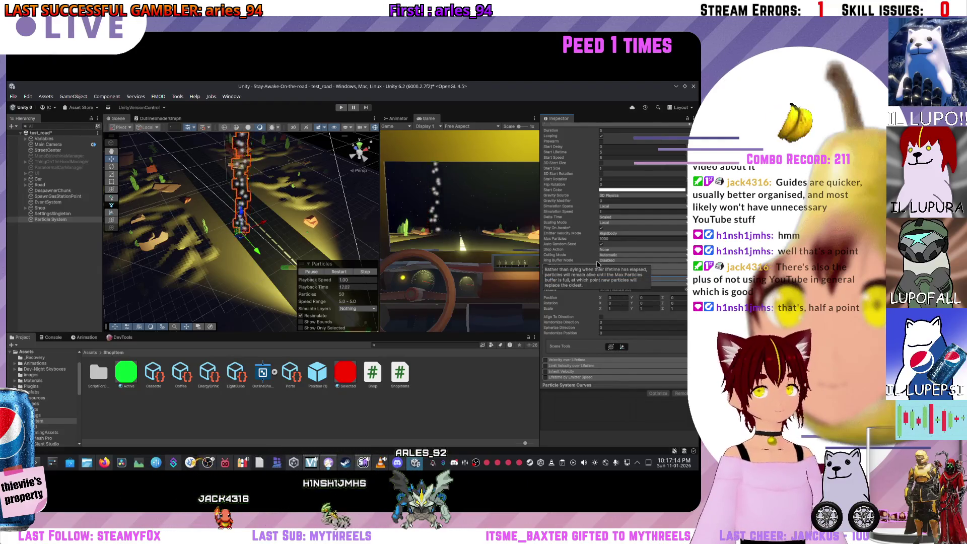
{"action": "scroll", "coordinate": [585, 290], "scroll_direction": "down", "scroll_amount": 3}
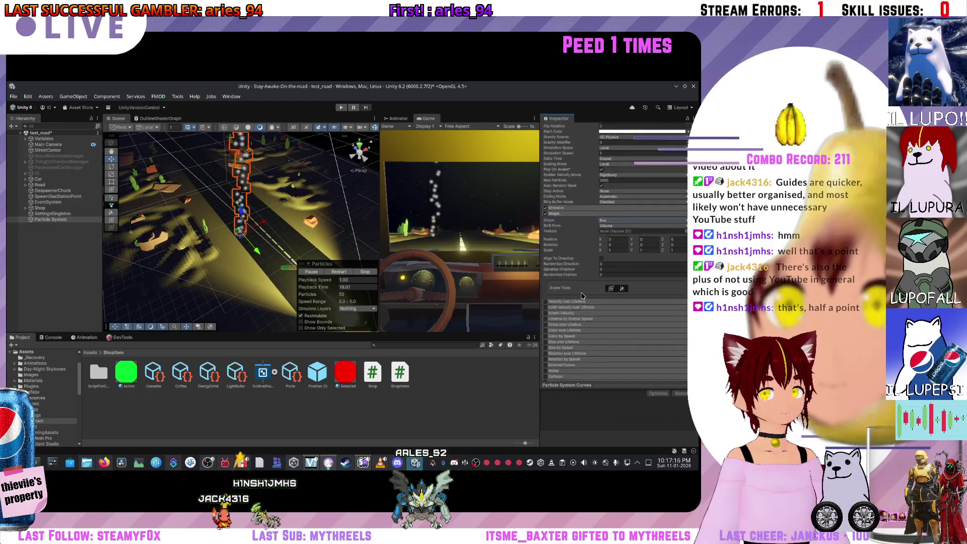
{"action": "scroll", "coordinate": [583, 292], "scroll_direction": "up", "scroll_amount": 8}
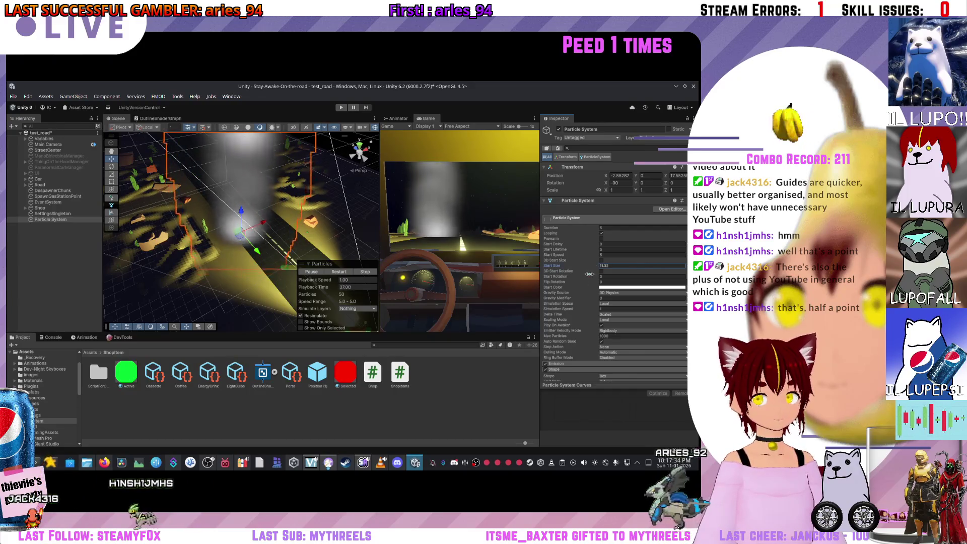
Step: Shorten Start Lifetime to 2.42 and toggle Prewarm on and back off
{"action": "mouse_move", "coordinate": [598, 249]}
{"action": "left_mouse_down"}
{"action": "mouse_move", "coordinate": [550, 249]}
{"action": "mouse_move", "coordinate": [573, 254]}
{"action": "left_mouse_up"}
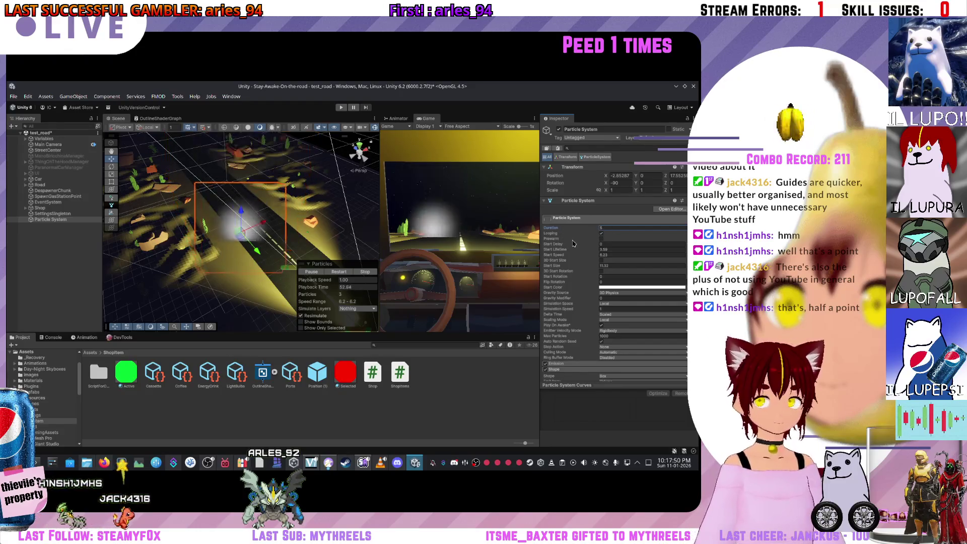
{"action": "left_click", "coordinate": [602, 239]}
{"action": "left_click", "coordinate": [602, 239]}
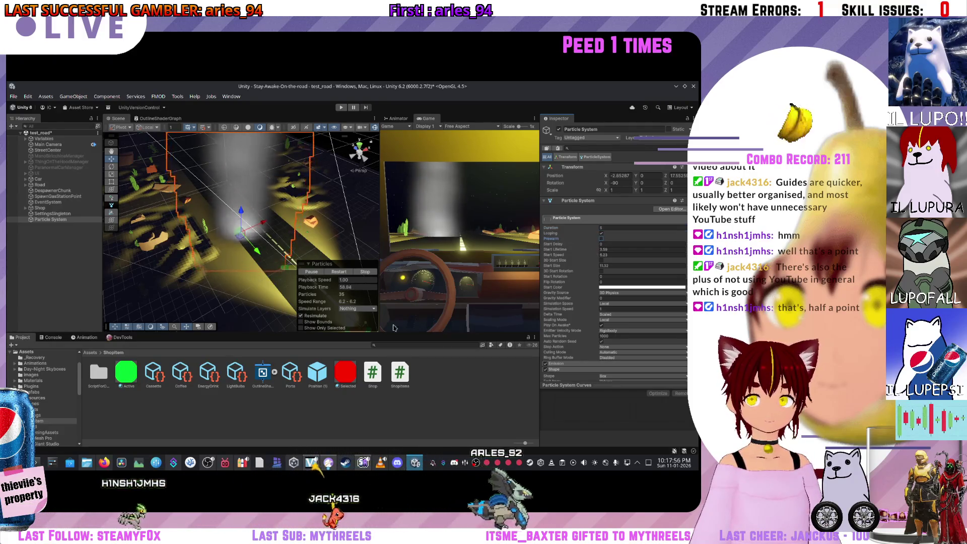
Step: Stop the particle preview and expand the Emission module
{"action": "left_click", "coordinate": [365, 272]}
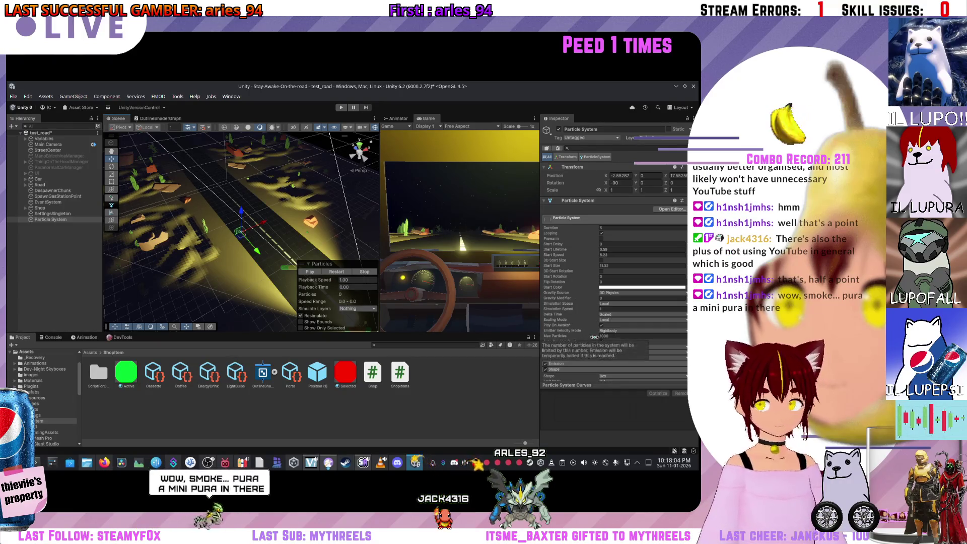
{"action": "left_click", "coordinate": [579, 364]}
{"action": "scroll", "coordinate": [581, 339], "scroll_direction": "down", "scroll_amount": 1}
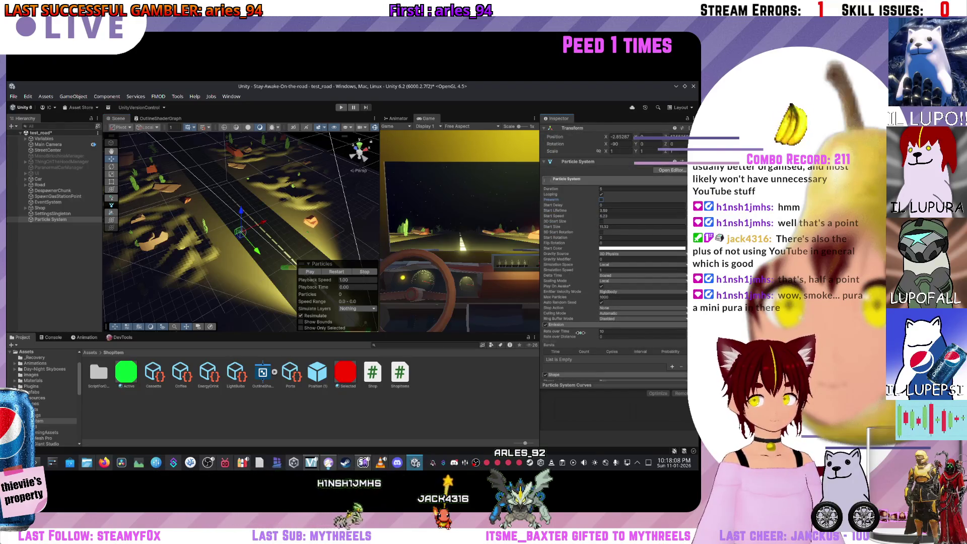
Step: Set Gravity Modifier to -2.54, tweak Simulation Speed, and move the emitter to a new spot
{"action": "left_click_drag", "start_coordinate": [588, 273], "coordinate": [552, 270]}
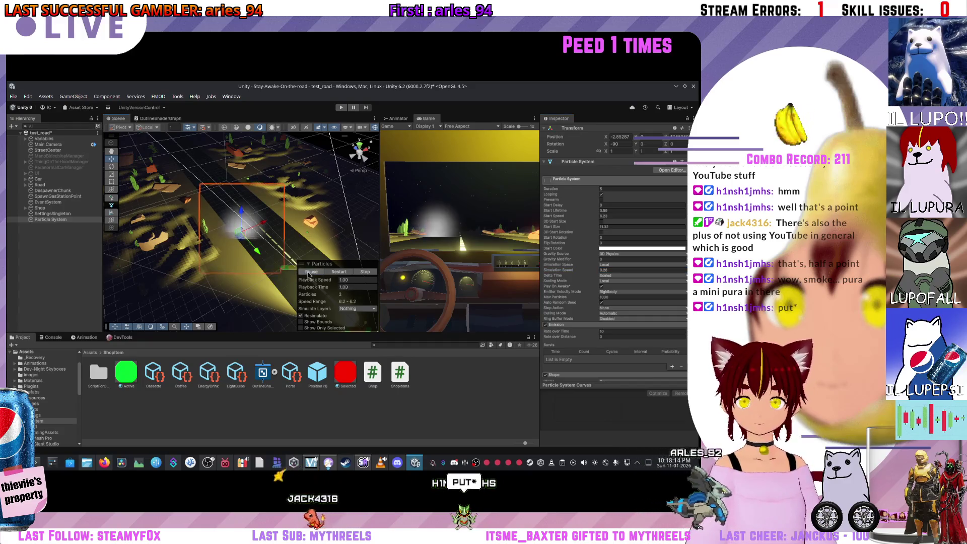
{"action": "left_click_drag", "start_coordinate": [578, 270], "coordinate": [566, 270]}
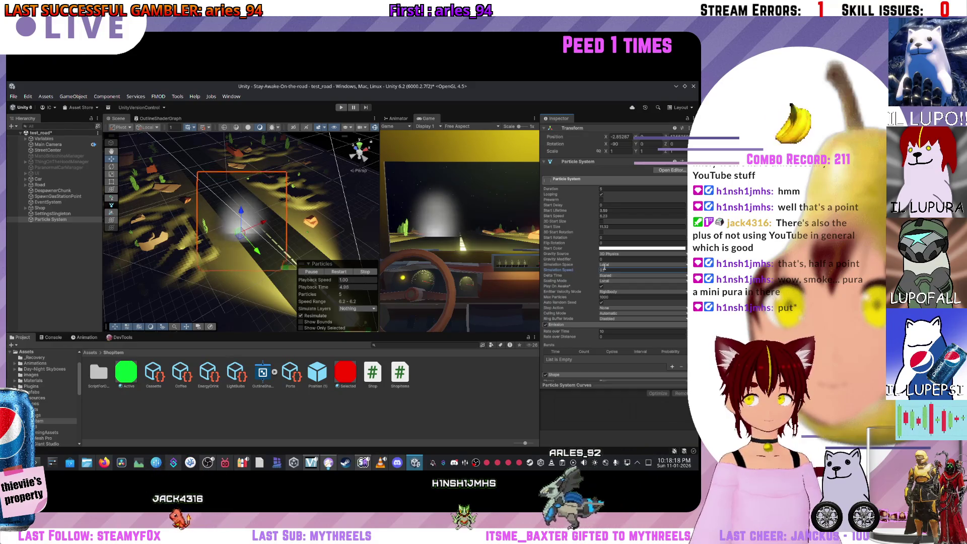
{"action": "left_click", "coordinate": [601, 260]}
{"action": "type", "text": "-2.54"}
{"action": "key", "text": "Return"}
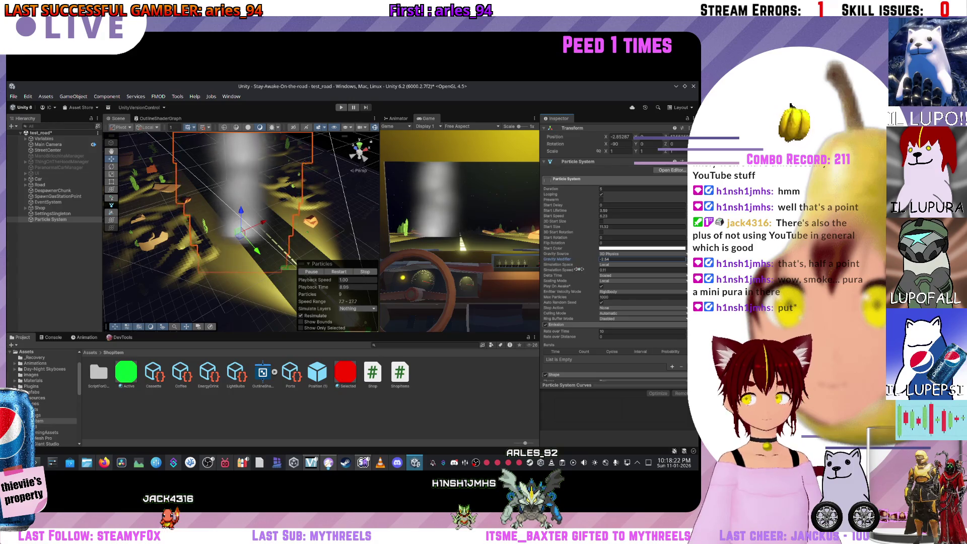
{"action": "left_click_drag", "start_coordinate": [575, 269], "coordinate": [571, 270]}
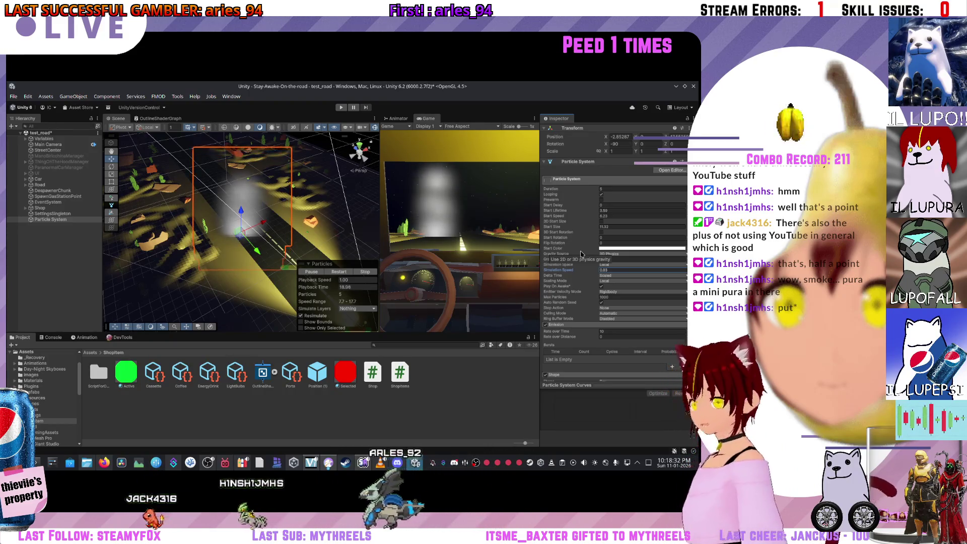
{"action": "mouse_move", "coordinate": [248, 237]}
{"action": "left_mouse_down"}
{"action": "mouse_move", "coordinate": [286, 278]}
{"action": "mouse_move", "coordinate": [209, 250]}
{"action": "left_mouse_up"}
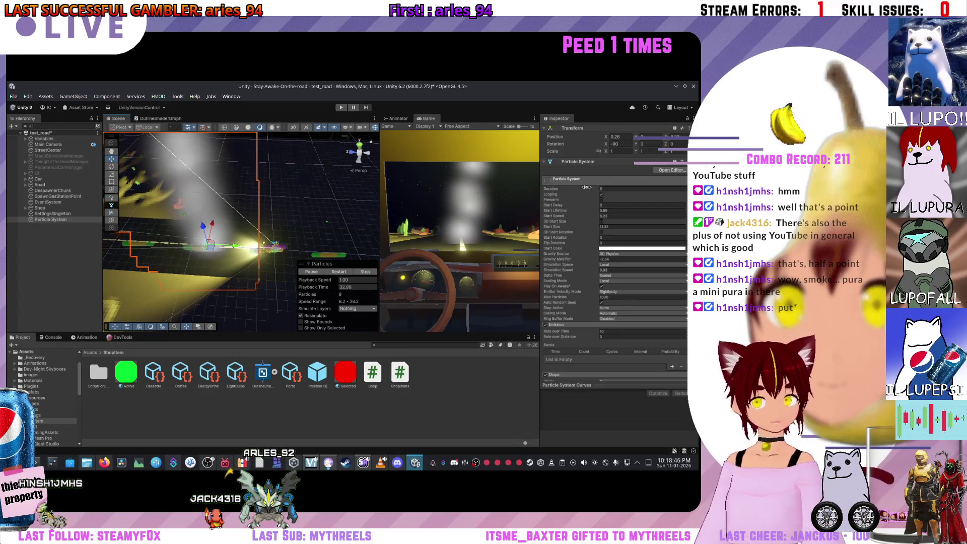
Step: Lengthen Duration, adjust Start Speed and Start Size, and set Gravity Modifier to 0
{"action": "left_click_drag", "start_coordinate": [588, 188], "coordinate": [647, 189]}
{"action": "mouse_move", "coordinate": [580, 205]}
{"action": "left_mouse_down"}
{"action": "mouse_move", "coordinate": [594, 204]}
{"action": "mouse_move", "coordinate": [584, 202]}
{"action": "left_mouse_up"}
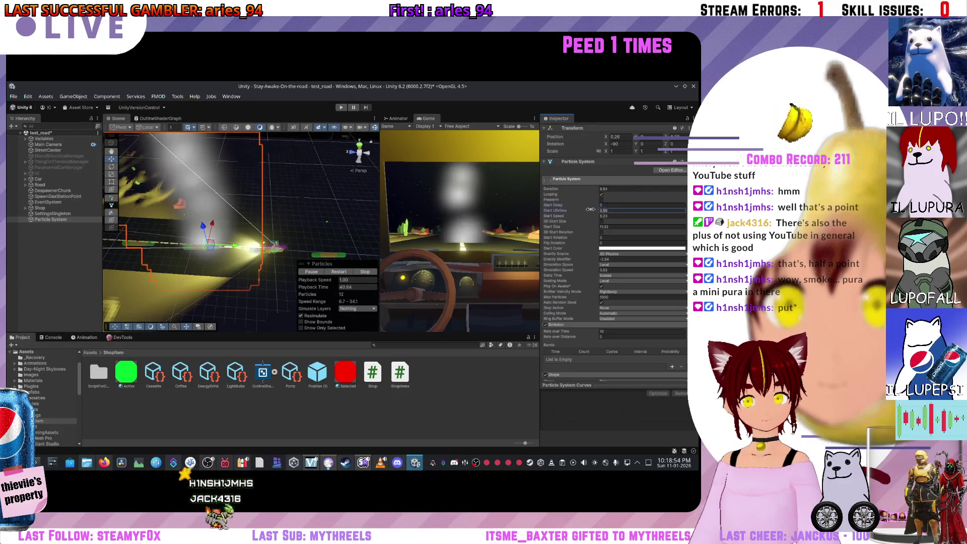
{"action": "mouse_move", "coordinate": [561, 215]}
{"action": "left_mouse_down"}
{"action": "mouse_move", "coordinate": [454, 228]}
{"action": "mouse_move", "coordinate": [550, 226]}
{"action": "left_mouse_up"}
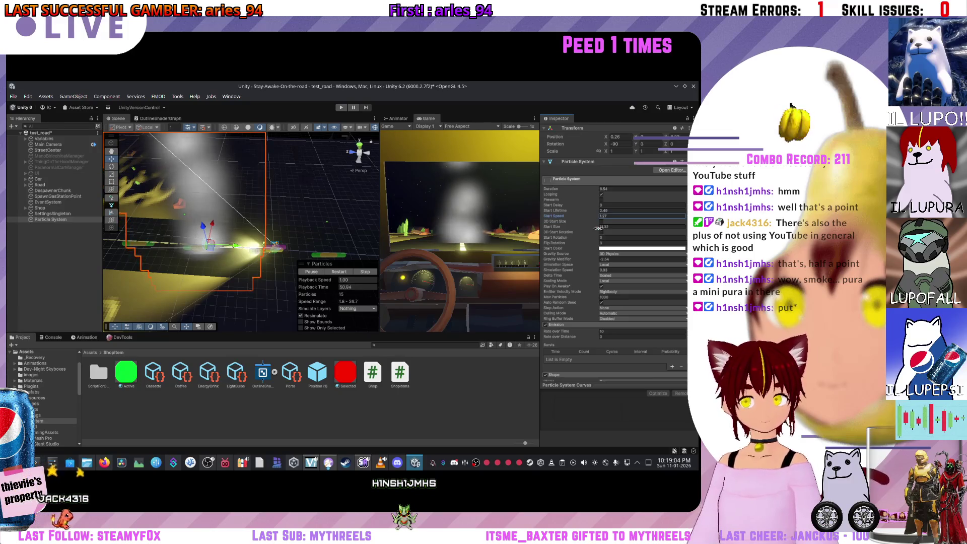
{"action": "left_click_drag", "start_coordinate": [588, 228], "coordinate": [619, 232]}
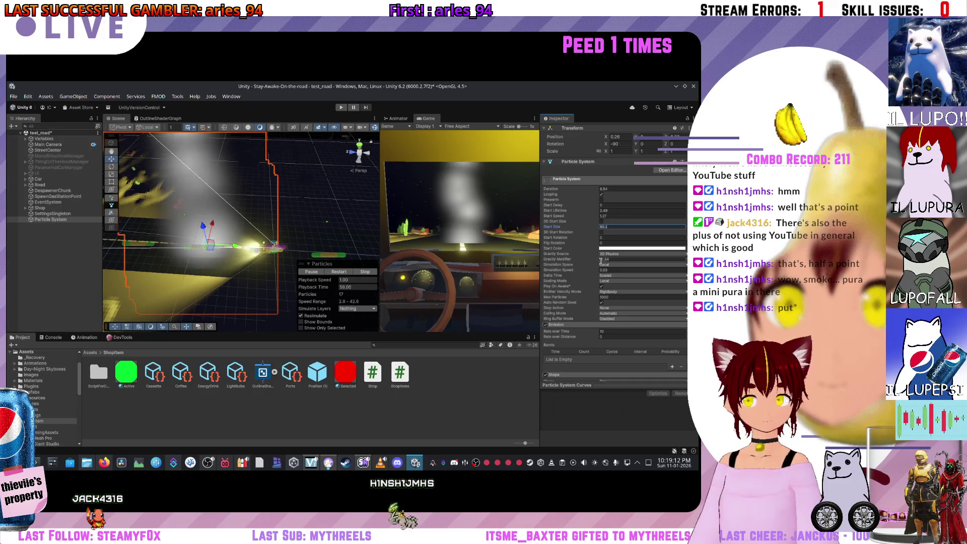
{"action": "left_click_drag", "start_coordinate": [579, 260], "coordinate": [595, 258]}
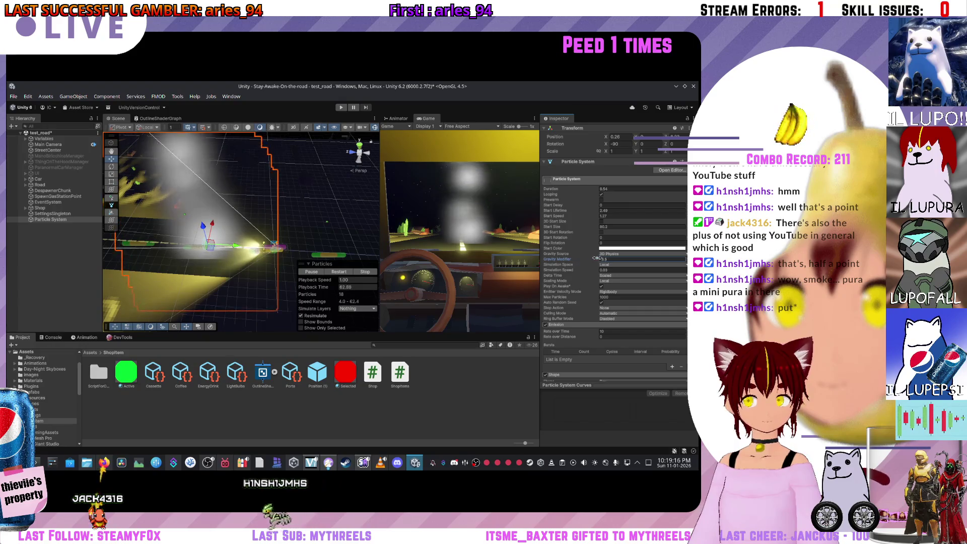
{"action": "type", "text": "0"}
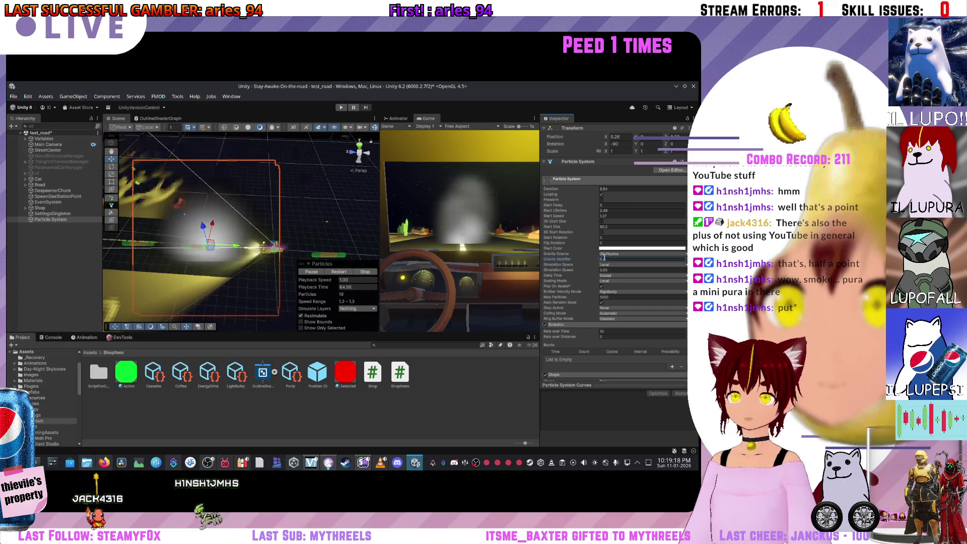
Step: Shrink Start Size, raise Start Speed to 8.8, and keep the emission rate at 10
{"action": "mouse_move", "coordinate": [244, 242]}
{"action": "left_mouse_down"}
{"action": "mouse_move", "coordinate": [222, 243]}
{"action": "mouse_move", "coordinate": [192, 196]}
{"action": "left_mouse_up"}
{"action": "left_click_drag", "start_coordinate": [228, 230], "coordinate": [309, 247]}
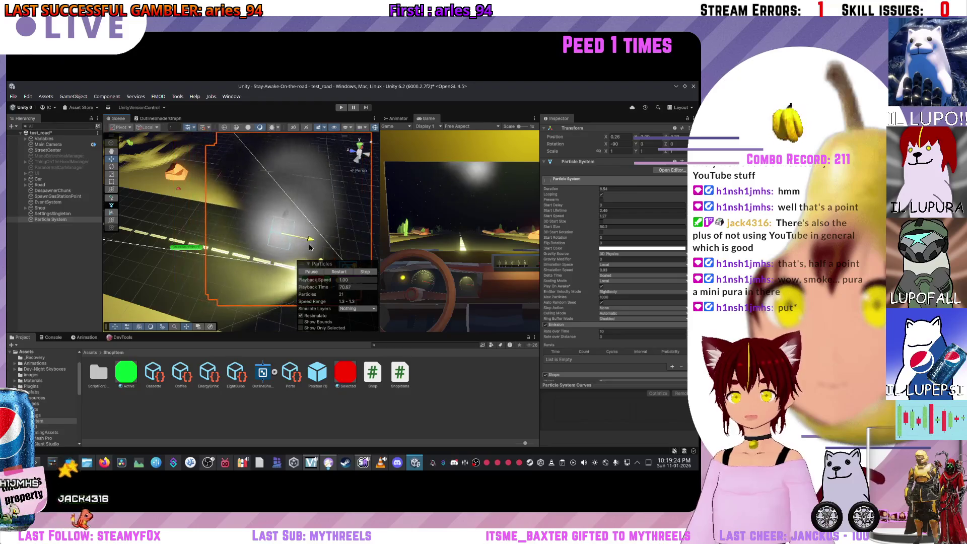
{"action": "left_click_drag", "start_coordinate": [287, 212], "coordinate": [287, 245]}
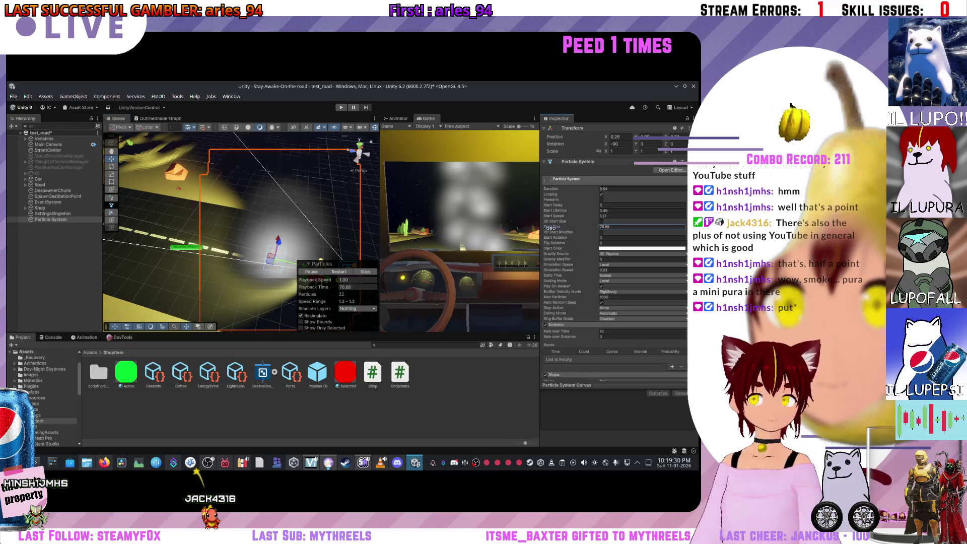
{"action": "left_click_drag", "start_coordinate": [575, 227], "coordinate": [515, 228]}
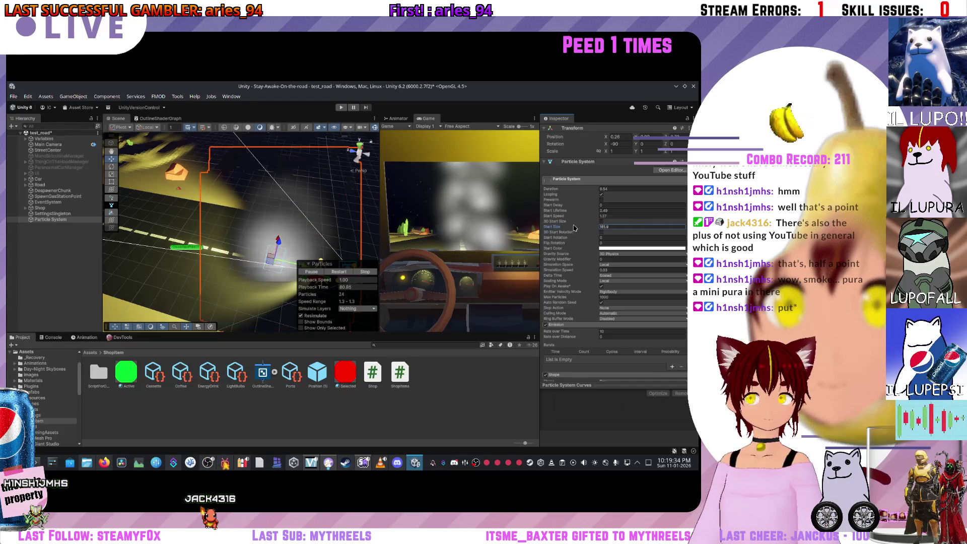
{"action": "mouse_move", "coordinate": [584, 216]}
{"action": "left_mouse_down"}
{"action": "mouse_move", "coordinate": [573, 216]}
{"action": "mouse_move", "coordinate": [589, 212]}
{"action": "left_mouse_up"}
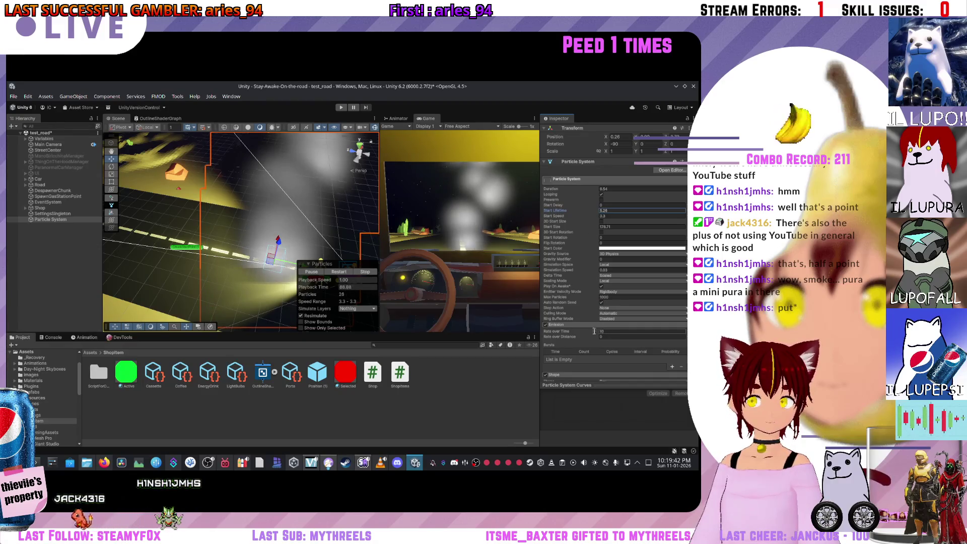
{"action": "left_click_drag", "start_coordinate": [551, 331], "coordinate": [597, 325]}
{"action": "key", "text": "ctrl+z"}
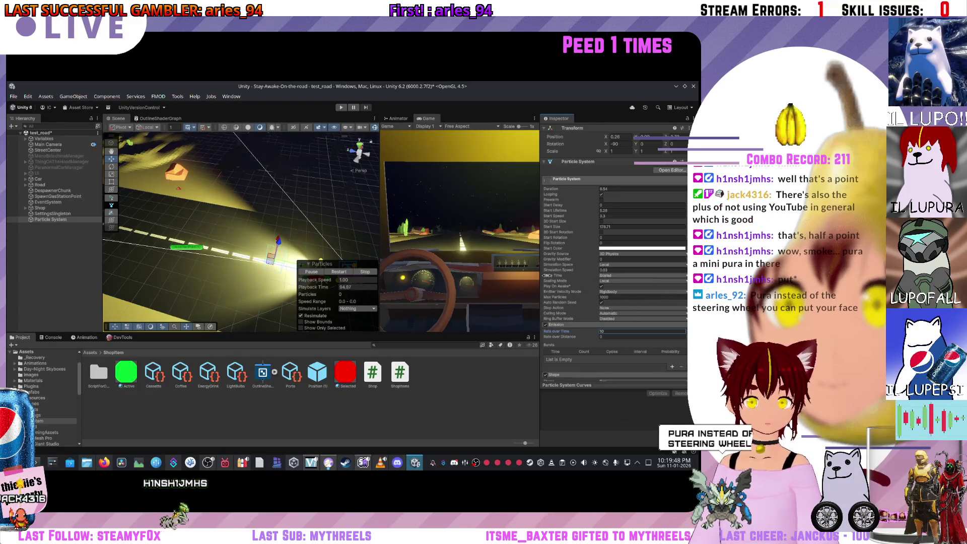
{"action": "left_click", "coordinate": [339, 272]}
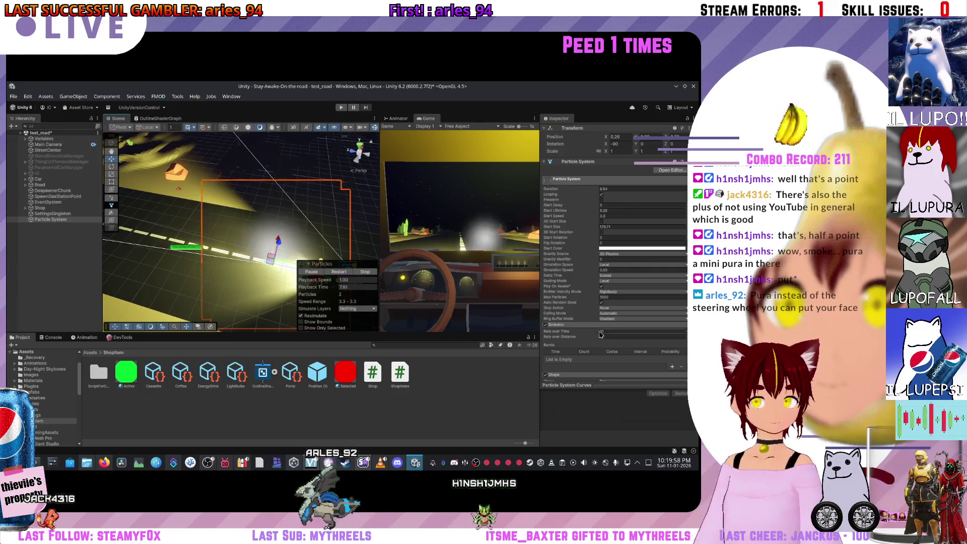
{"action": "scroll", "coordinate": [605, 317], "scroll_direction": "down", "scroll_amount": 5}
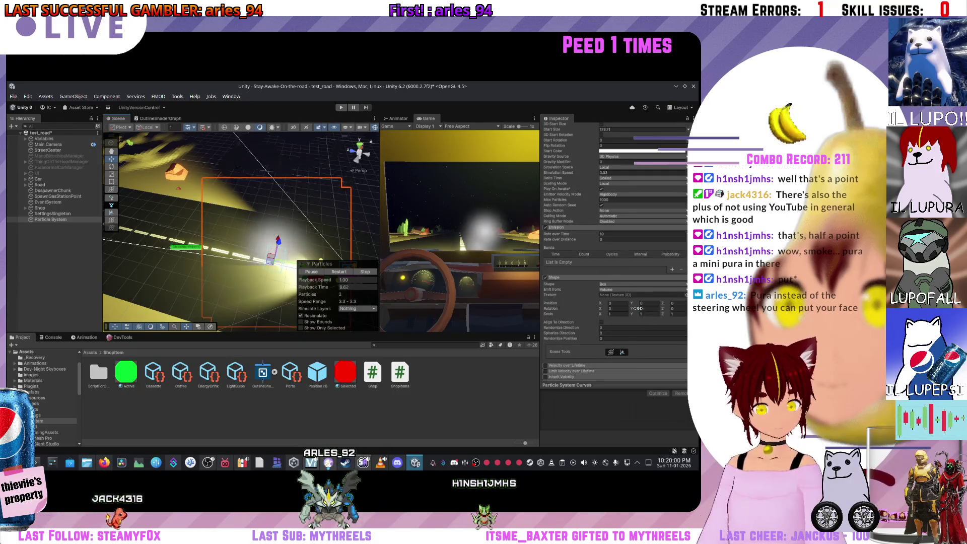
{"action": "scroll", "coordinate": [623, 315], "scroll_direction": "down", "scroll_amount": 1}
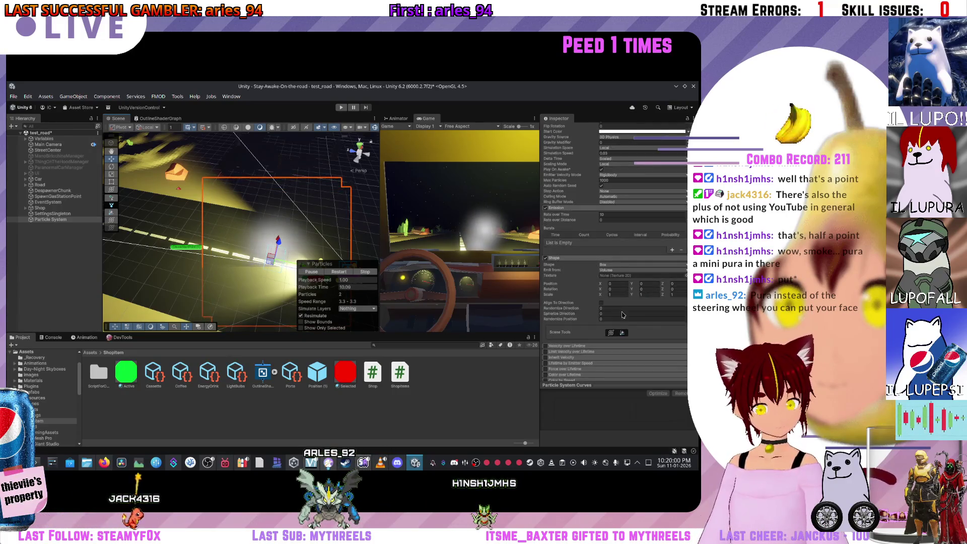
{"action": "left_click", "coordinate": [606, 266]}
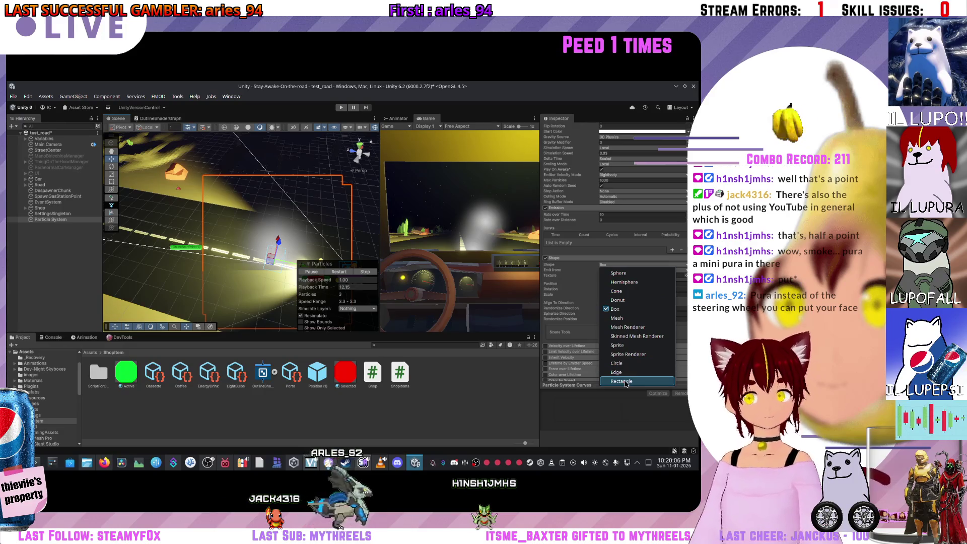
{"action": "left_click", "coordinate": [625, 383]}
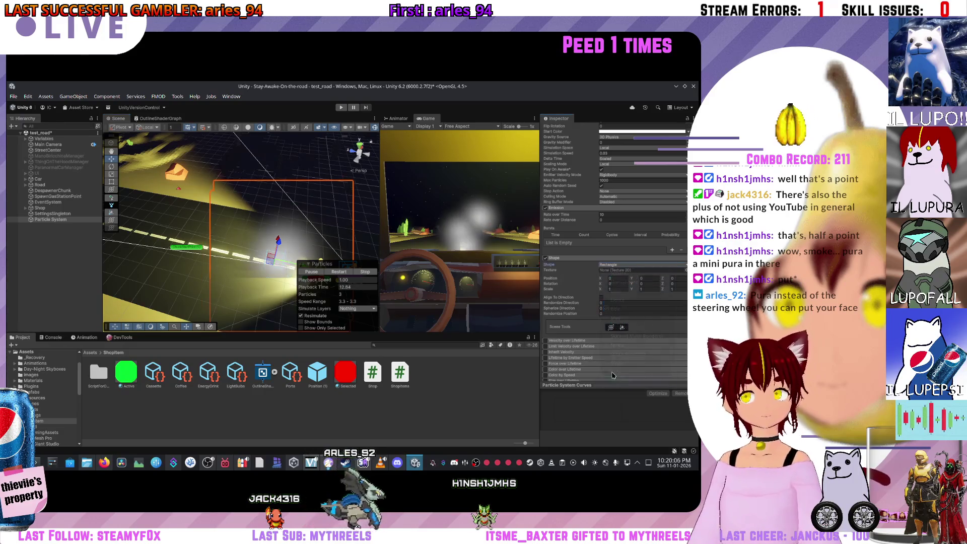
{"action": "left_click", "coordinate": [624, 264]}
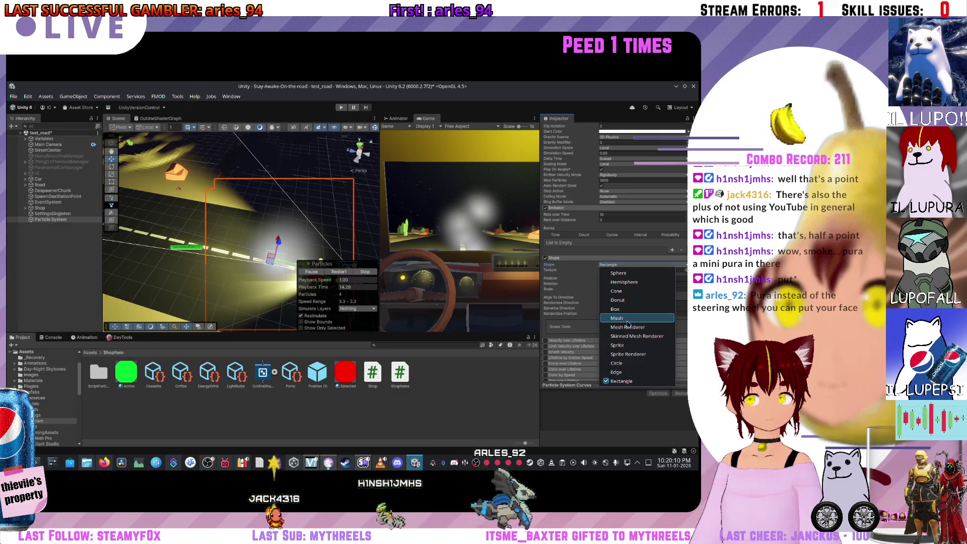
{"action": "left_click", "coordinate": [614, 309]}
{"action": "scroll", "coordinate": [599, 304], "scroll_direction": "up", "scroll_amount": 2}
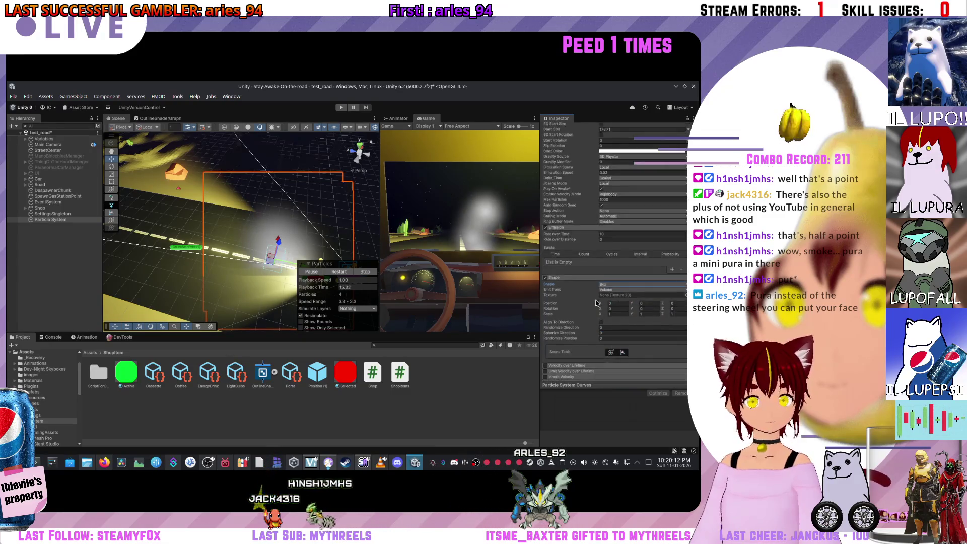
{"action": "scroll", "coordinate": [549, 349], "scroll_direction": "down", "scroll_amount": 10}
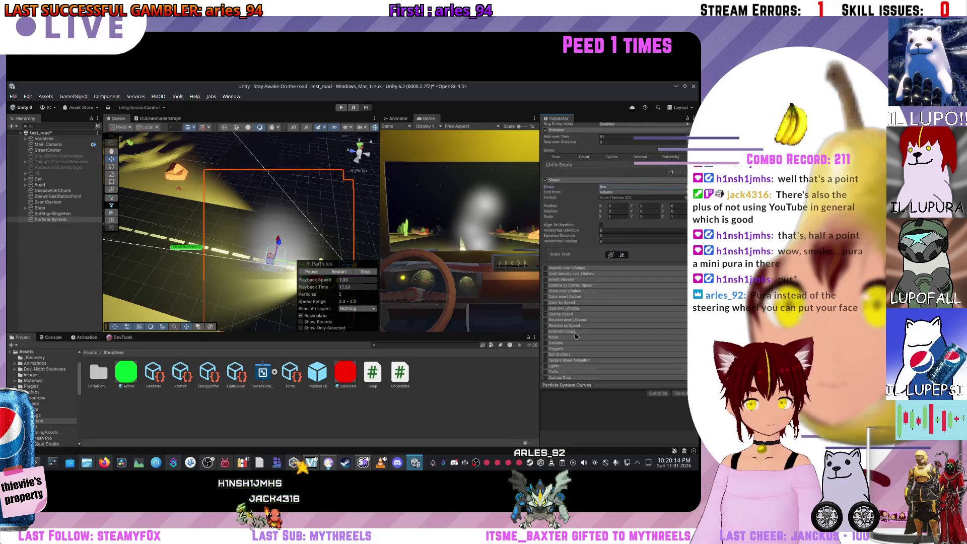
{"action": "left_click", "coordinate": [552, 346]}
{"action": "scroll", "coordinate": [594, 326], "scroll_direction": "down", "scroll_amount": 5}
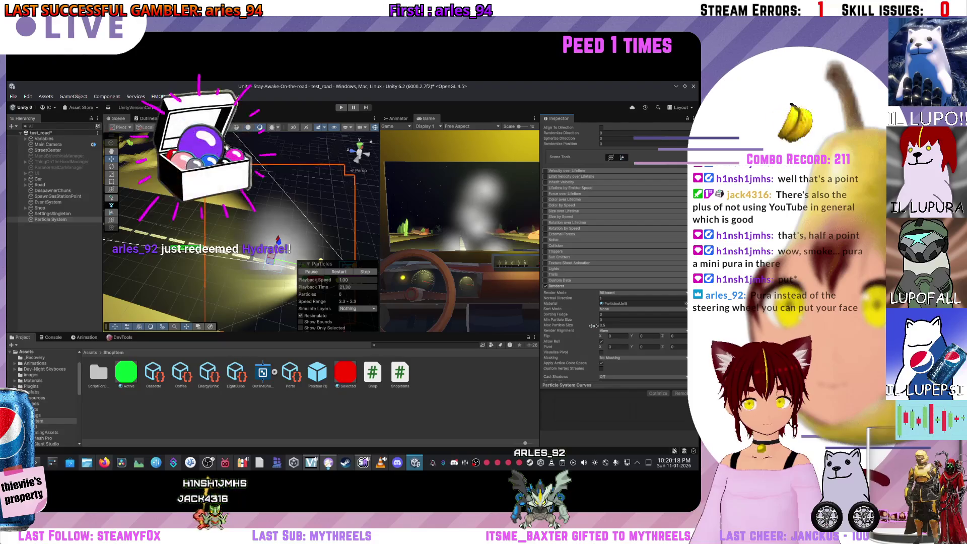
{"action": "scroll", "coordinate": [593, 323], "scroll_direction": "up", "scroll_amount": 7}
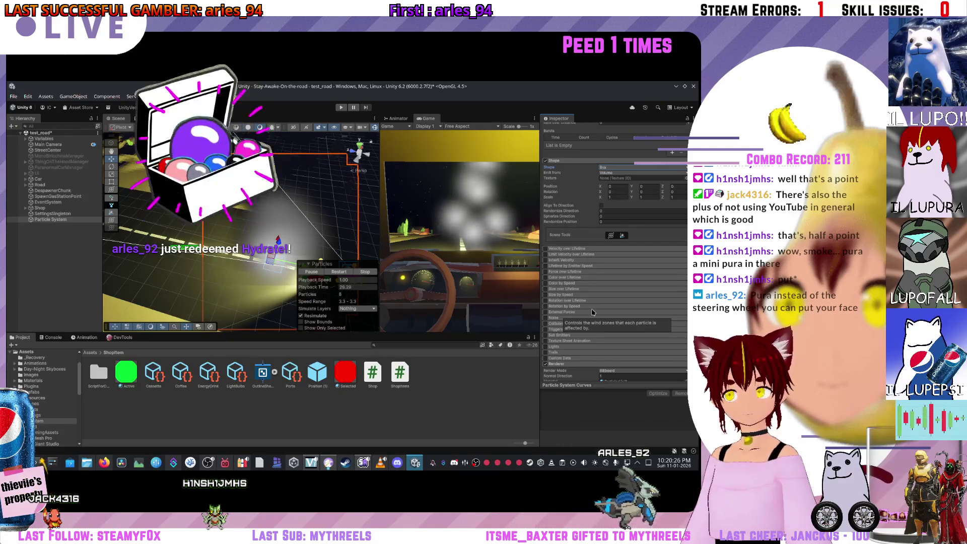
{"action": "scroll", "coordinate": [631, 293], "scroll_direction": "up", "scroll_amount": 15}
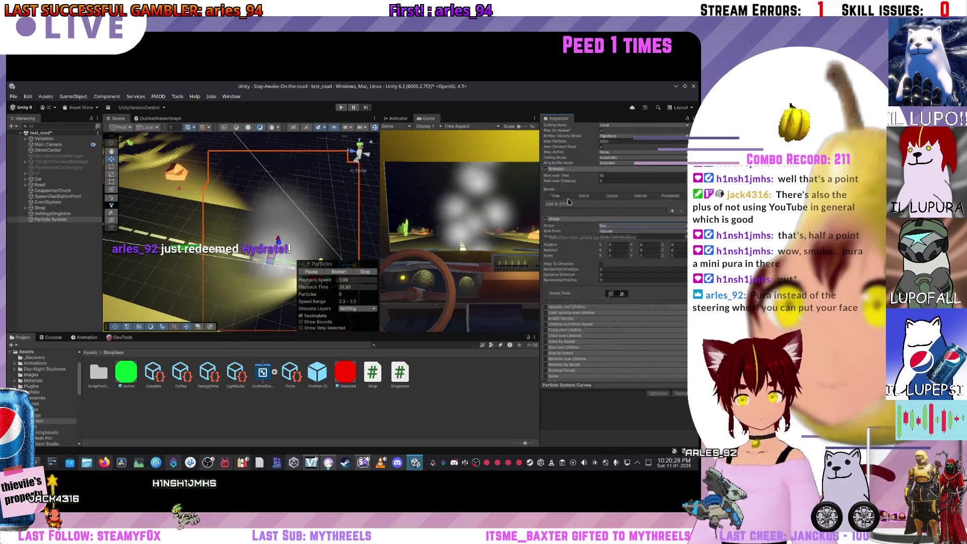
{"action": "left_click", "coordinate": [623, 249]}
{"action": "type", "text": "8.57"}
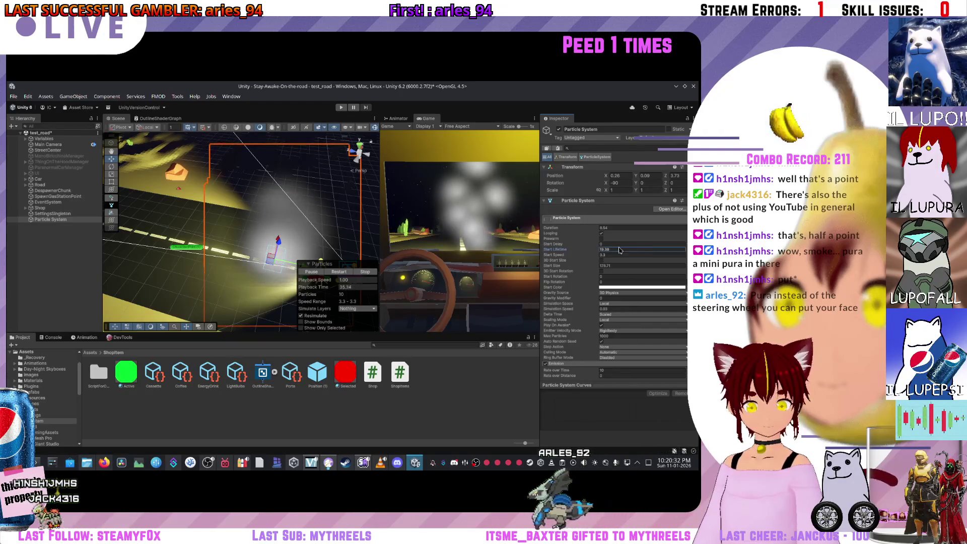
{"action": "left_click_drag", "start_coordinate": [579, 250], "coordinate": [565, 250]}
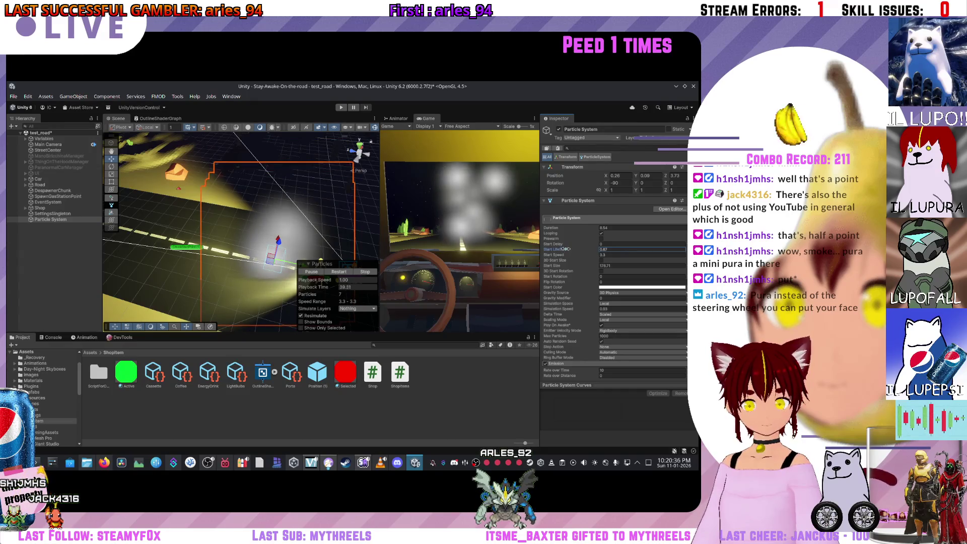
{"action": "mouse_move", "coordinate": [561, 244]}
{"action": "left_mouse_down"}
{"action": "mouse_move", "coordinate": [574, 244]}
{"action": "mouse_move", "coordinate": [545, 243]}
{"action": "left_mouse_up"}
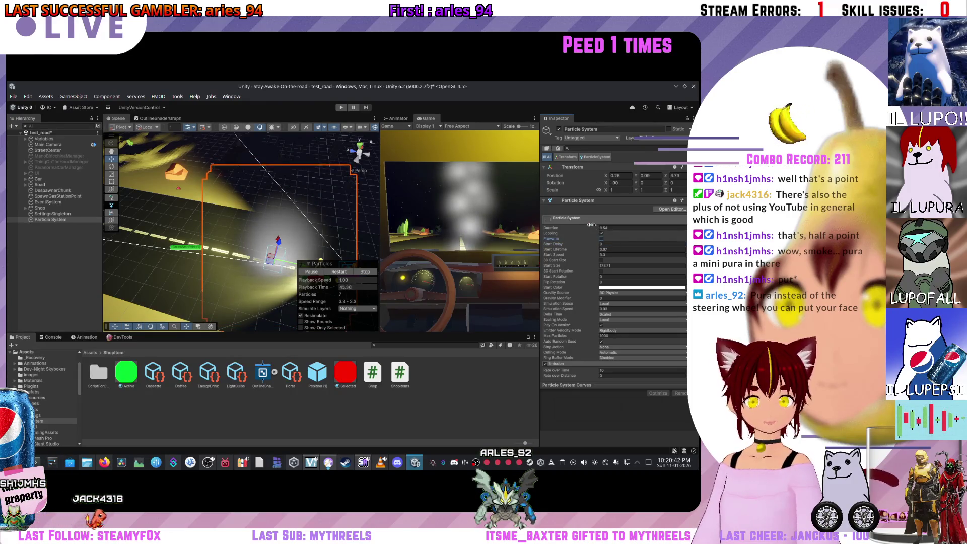
{"action": "left_click_drag", "start_coordinate": [589, 226], "coordinate": [650, 230]}
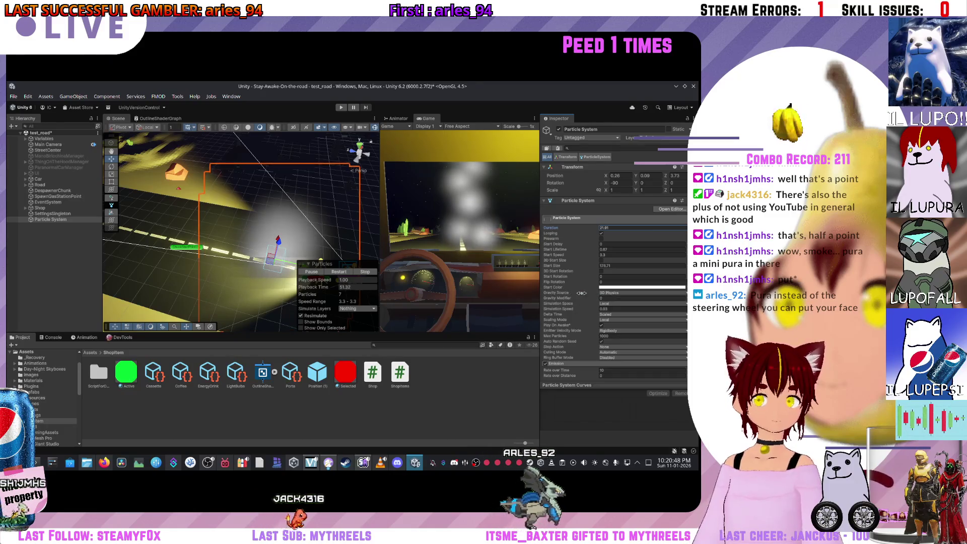
{"action": "left_click", "coordinate": [614, 293]}
{"action": "left_click", "coordinate": [633, 312]}
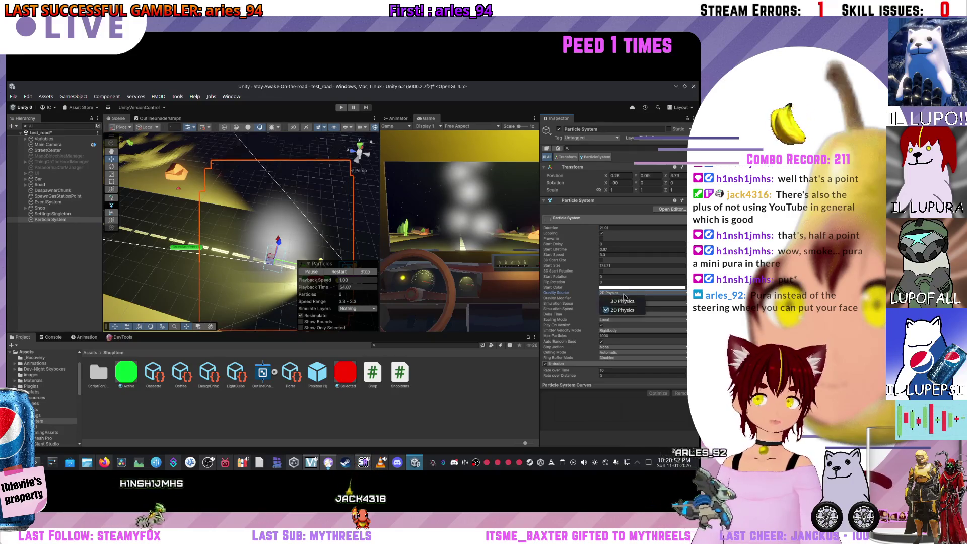
{"action": "left_click", "coordinate": [620, 301]}
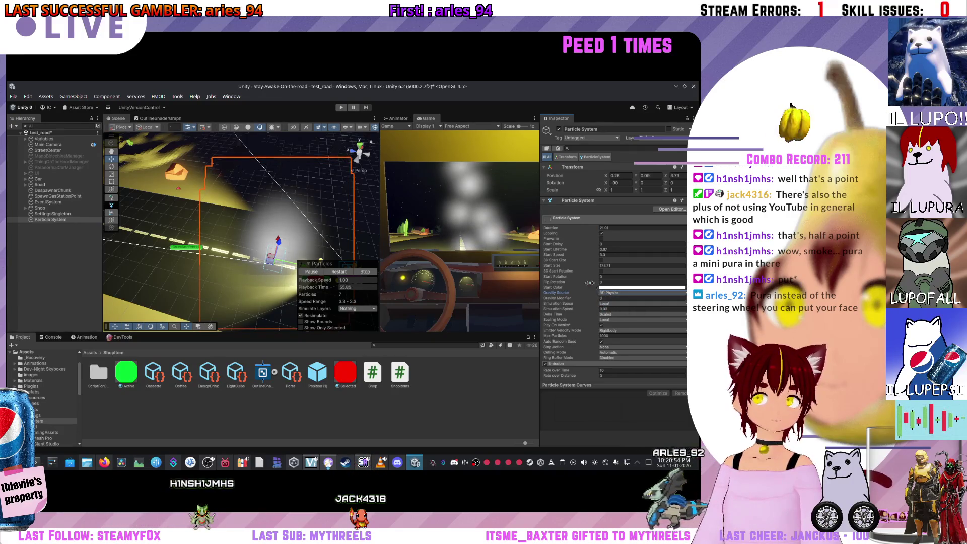
{"action": "left_click", "coordinate": [612, 288]}
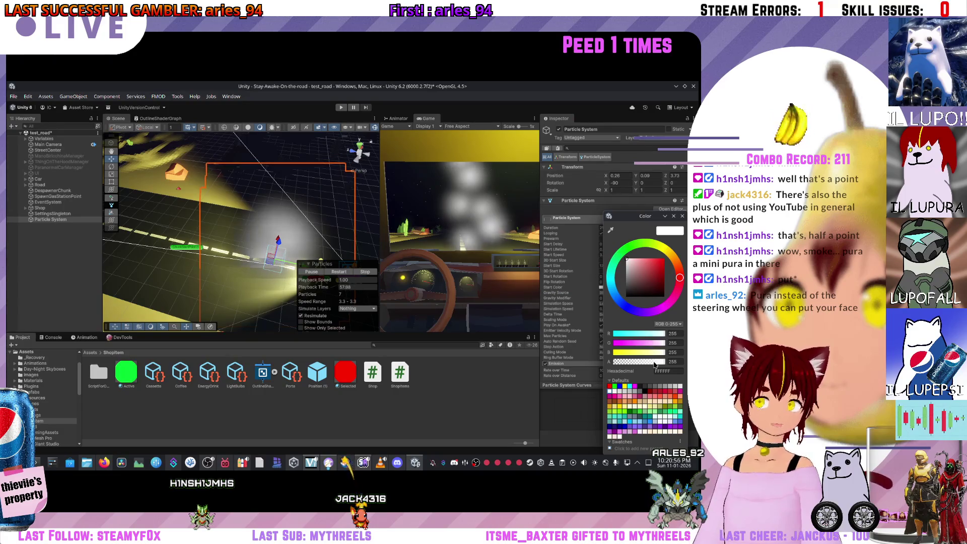
Step: Lower the Start Color alpha, raise Start Lifetime to 1.58, and enable 3D Start Size
{"action": "mouse_move", "coordinate": [655, 363]}
{"action": "left_mouse_down"}
{"action": "mouse_move", "coordinate": [602, 359]}
{"action": "mouse_move", "coordinate": [625, 364]}
{"action": "left_mouse_up"}
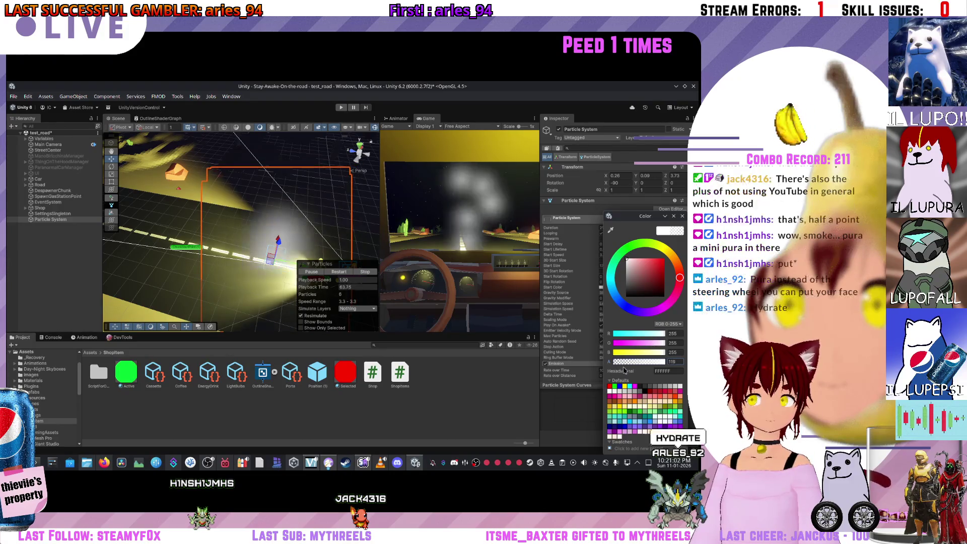
{"action": "left_click", "coordinate": [618, 285]}
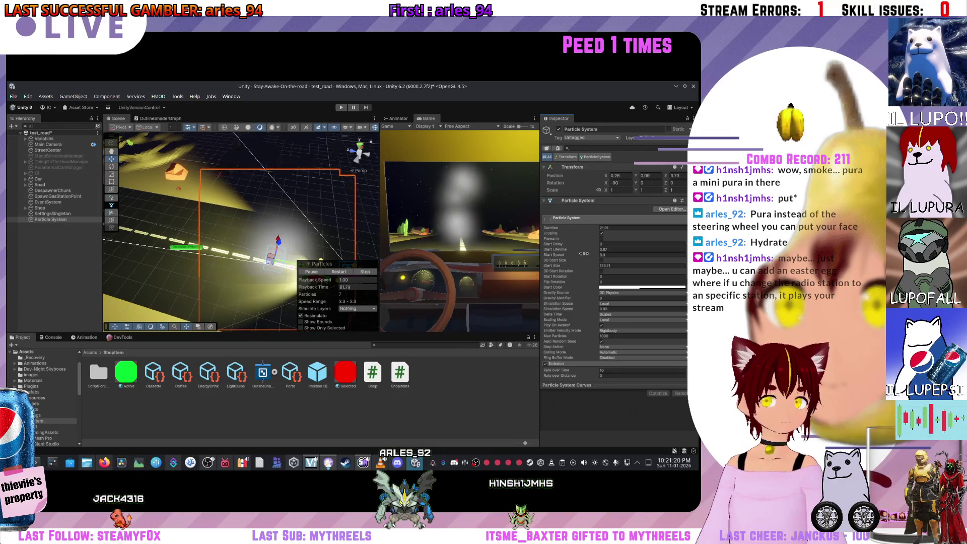
{"action": "mouse_move", "coordinate": [584, 250]}
{"action": "left_mouse_down"}
{"action": "mouse_move", "coordinate": [608, 250]}
{"action": "mouse_move", "coordinate": [591, 250]}
{"action": "left_mouse_up"}
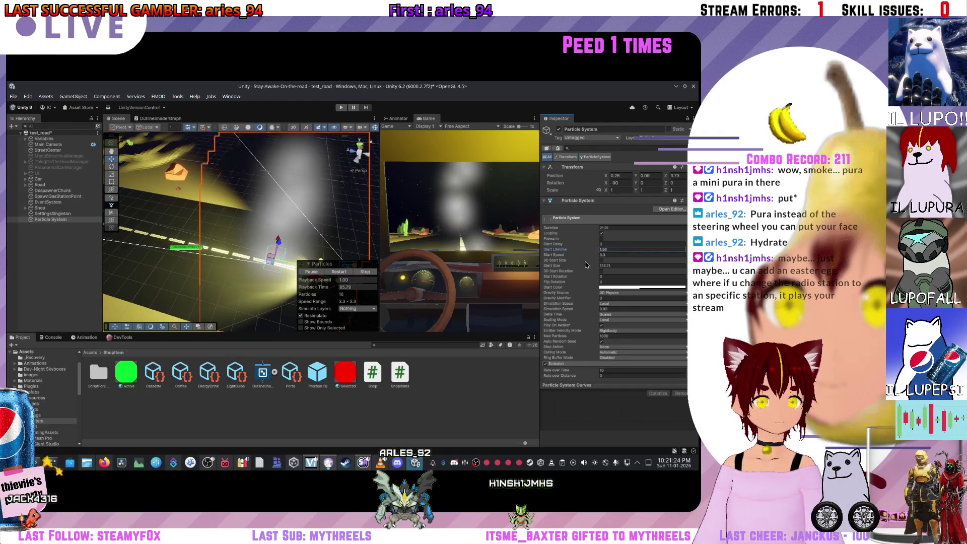
{"action": "left_click", "coordinate": [601, 260]}
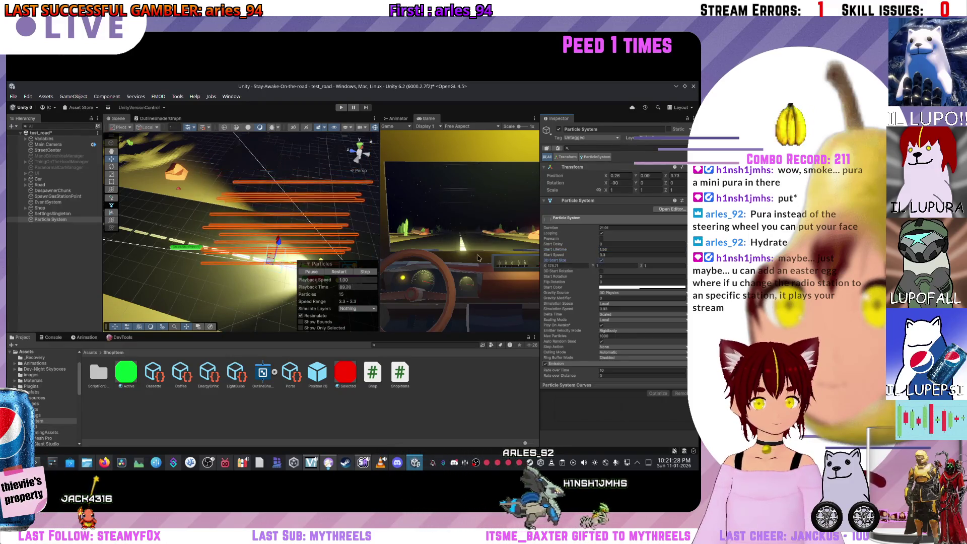
Step: Turn 3D Start Size off so particles use one uniform start size
{"action": "mouse_move", "coordinate": [310, 237]}
{"action": "left_mouse_down"}
{"action": "mouse_move", "coordinate": [265, 246]}
{"action": "mouse_move", "coordinate": [146, 240]}
{"action": "left_mouse_up"}
{"action": "scroll", "coordinate": [146, 239], "scroll_direction": "down", "scroll_amount": 2}
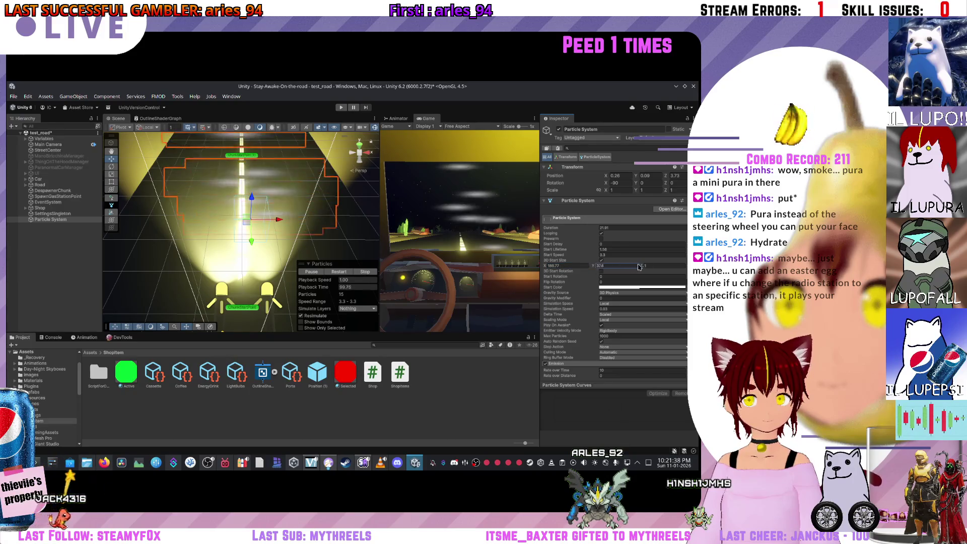
{"action": "type", "text": "111.22"}
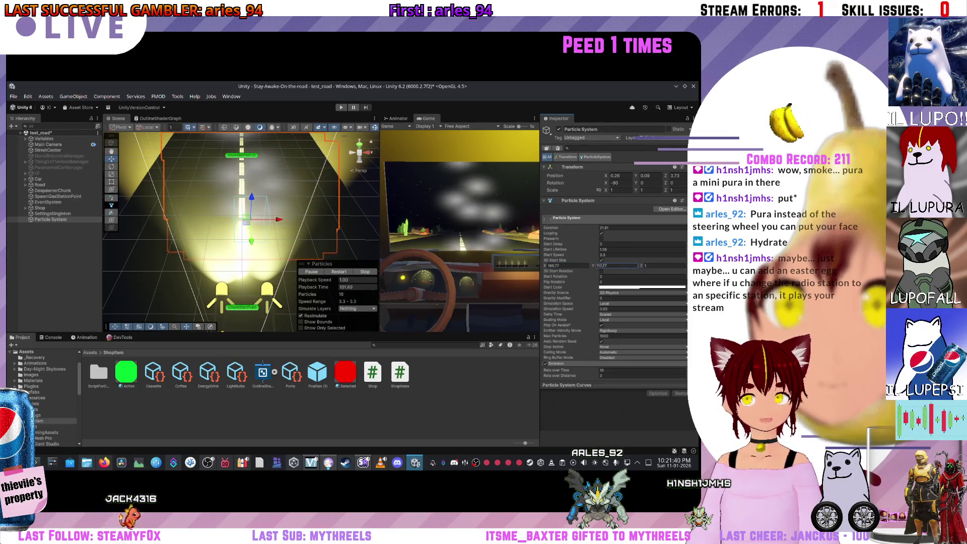
{"action": "left_click", "coordinate": [601, 261]}
Step: Set the particles' Start Rotation to a small value of 0.74
{"action": "mouse_move", "coordinate": [242, 227]}
{"action": "left_mouse_down"}
{"action": "mouse_move", "coordinate": [473, 183]}
{"action": "mouse_move", "coordinate": [605, 255]}
{"action": "left_mouse_up"}
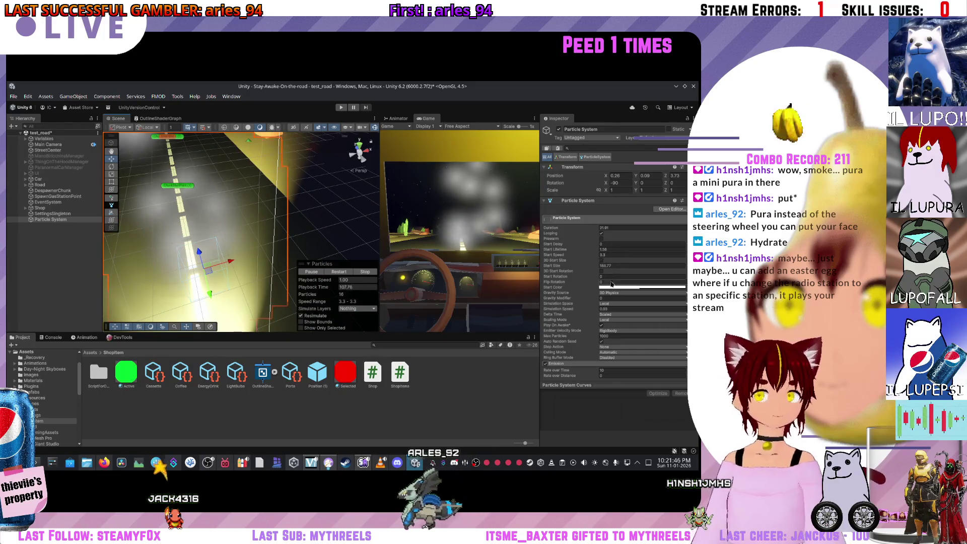
{"action": "left_click", "coordinate": [583, 283]}
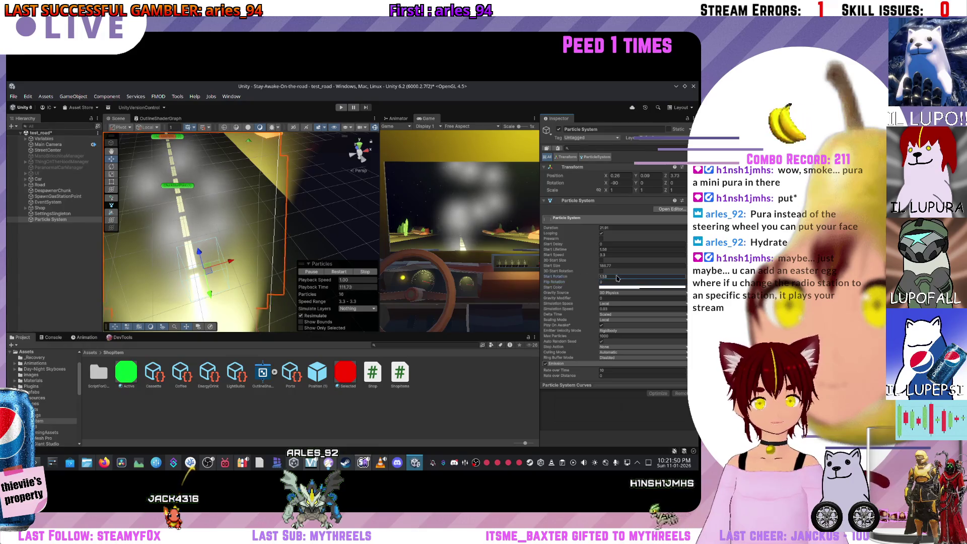
{"action": "left_click_drag", "start_coordinate": [562, 277], "coordinate": [584, 293]}
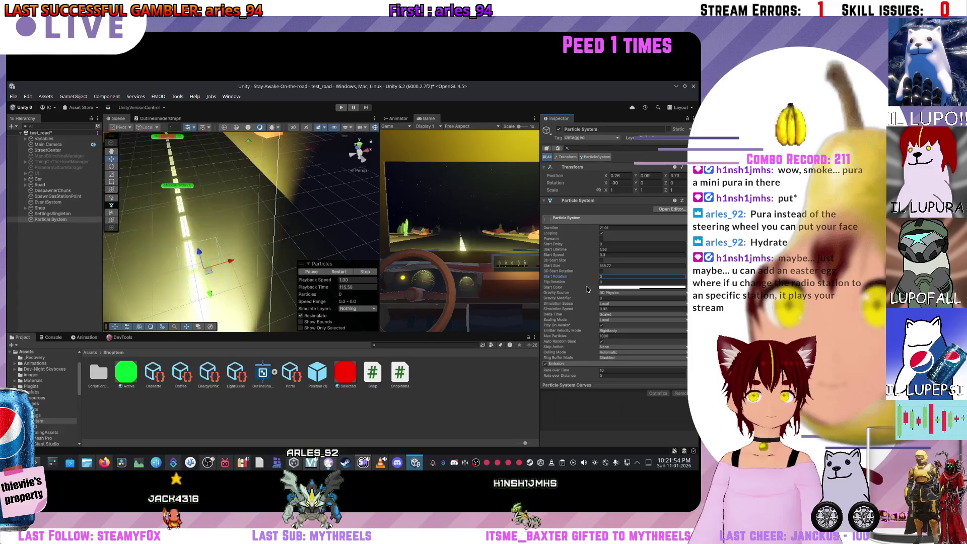
{"action": "scroll", "coordinate": [593, 289], "scroll_direction": "down", "scroll_amount": 5}
{"action": "scroll", "coordinate": [597, 293], "scroll_direction": "up", "scroll_amount": 5}
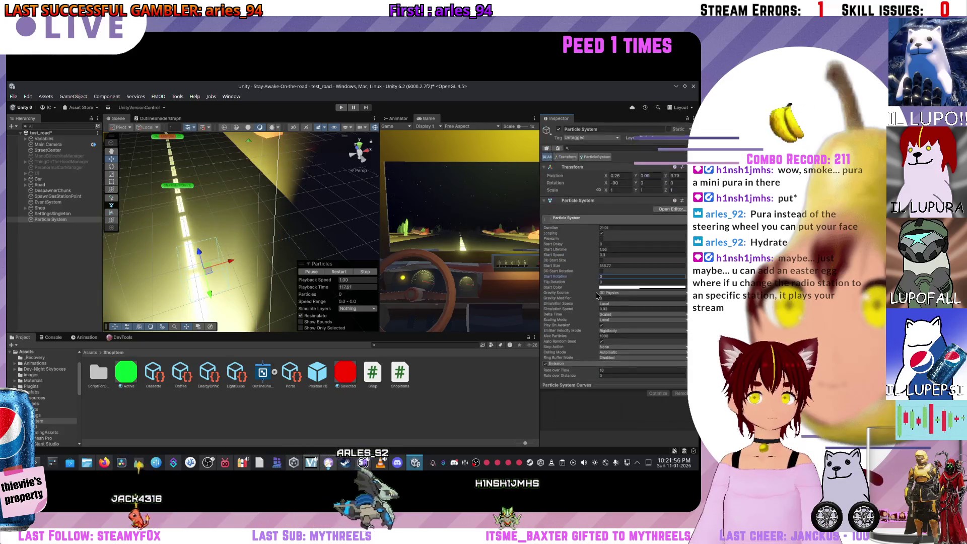
{"action": "type", "text": "1.53-1"}
{"action": "left_click_drag", "start_coordinate": [575, 276], "coordinate": [609, 276]}
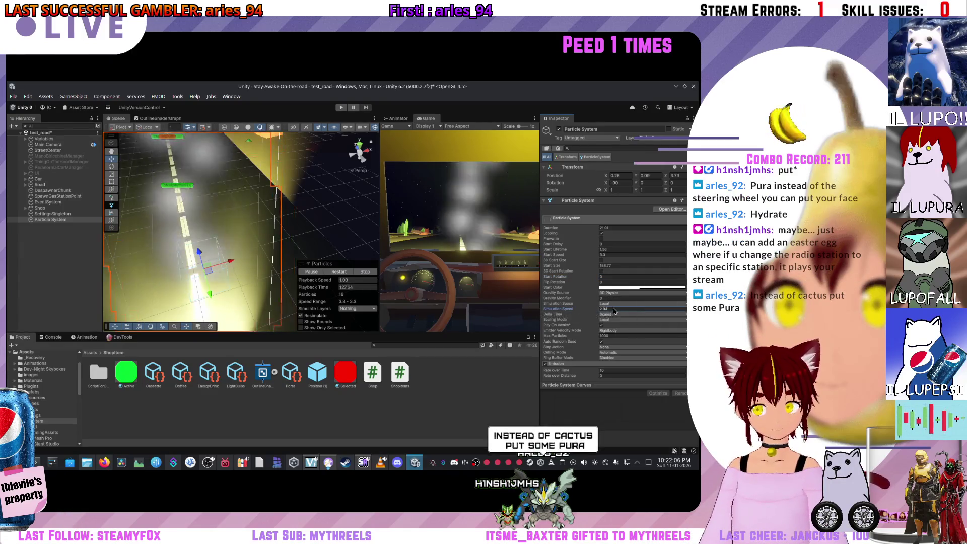
Step: Lower Simulation Speed to 1.03 and set Emitter Velocity Mode to Transform
{"action": "left_click_drag", "start_coordinate": [585, 308], "coordinate": [572, 309]}
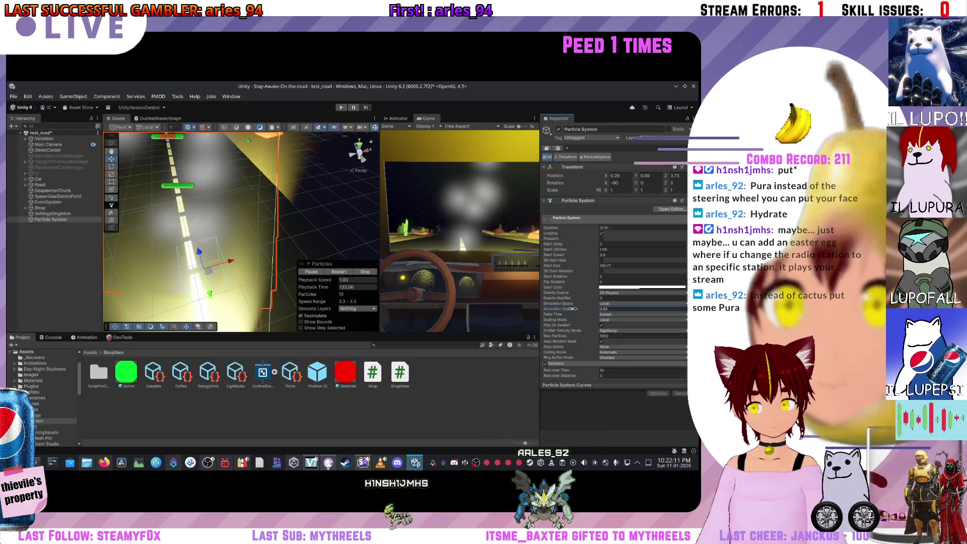
{"action": "left_click", "coordinate": [611, 331]}
{"action": "left_click", "coordinate": [613, 335]}
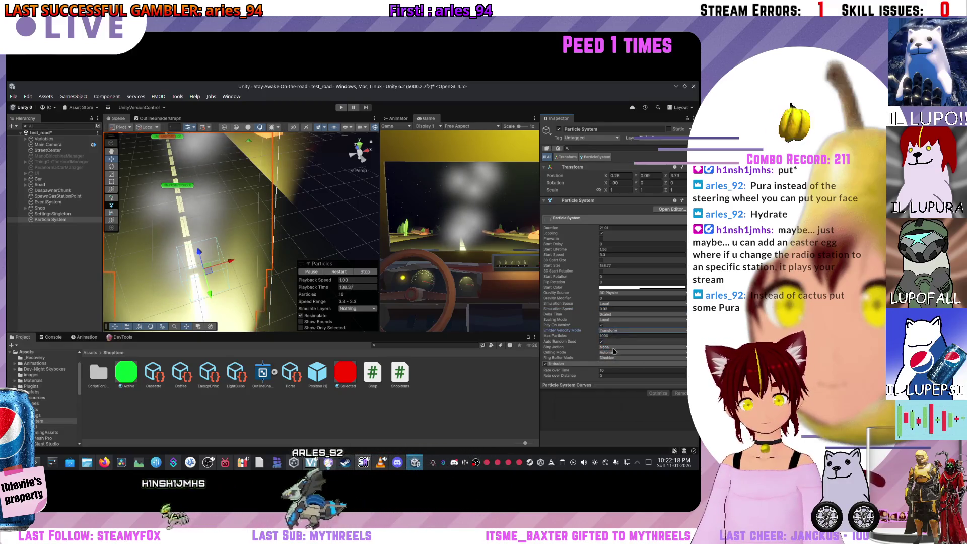
{"action": "left_click", "coordinate": [610, 347]}
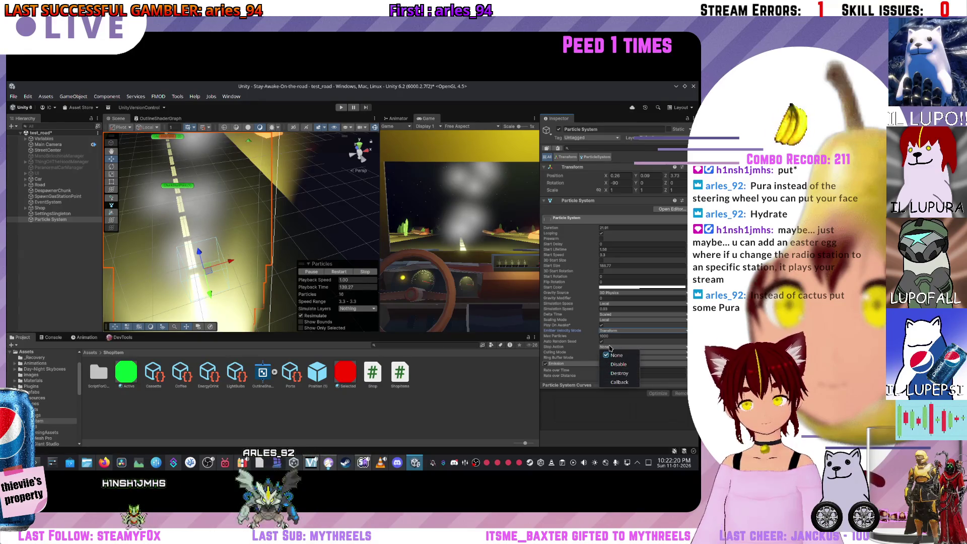
{"action": "left_click", "coordinate": [610, 348]}
{"action": "left_click", "coordinate": [609, 352]}
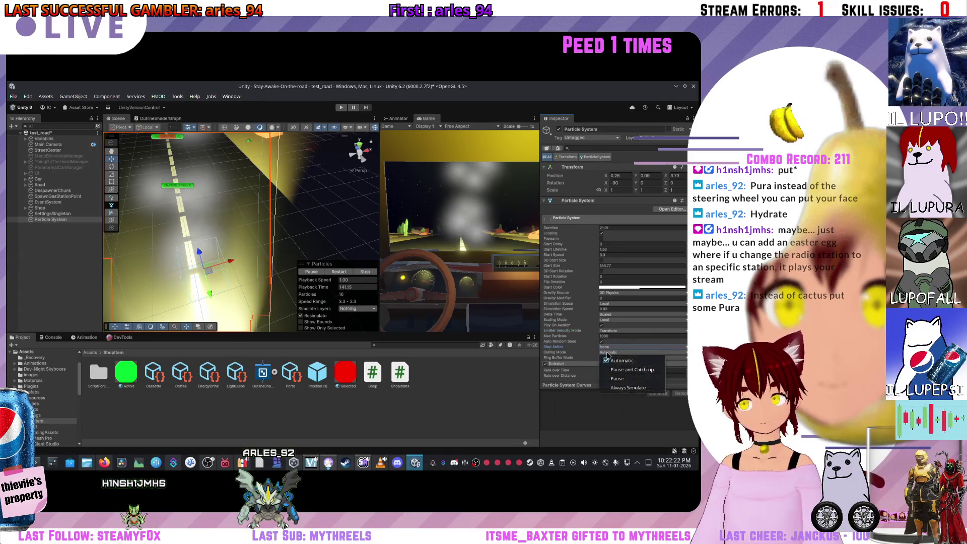
{"action": "left_click", "coordinate": [602, 355]}
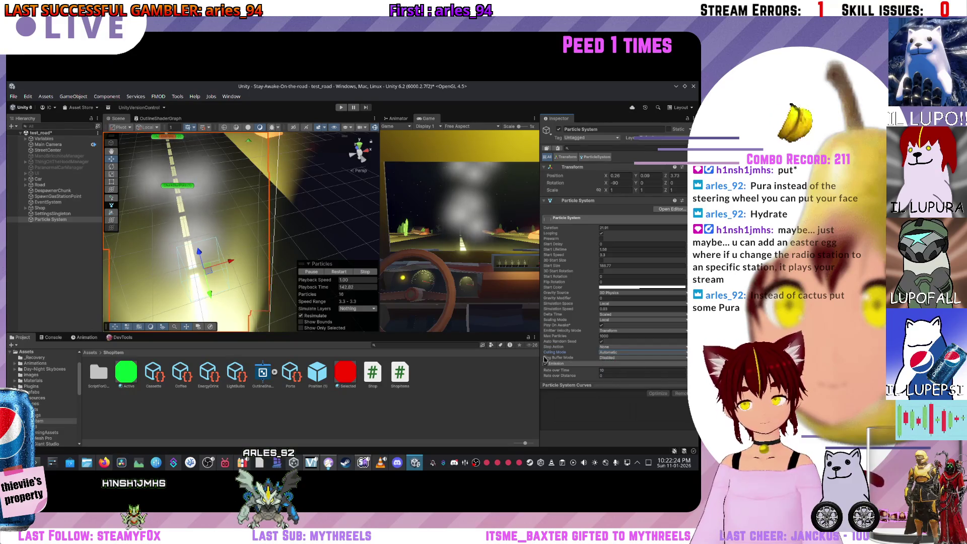
{"action": "scroll", "coordinate": [554, 359], "scroll_direction": "down", "scroll_amount": 10}
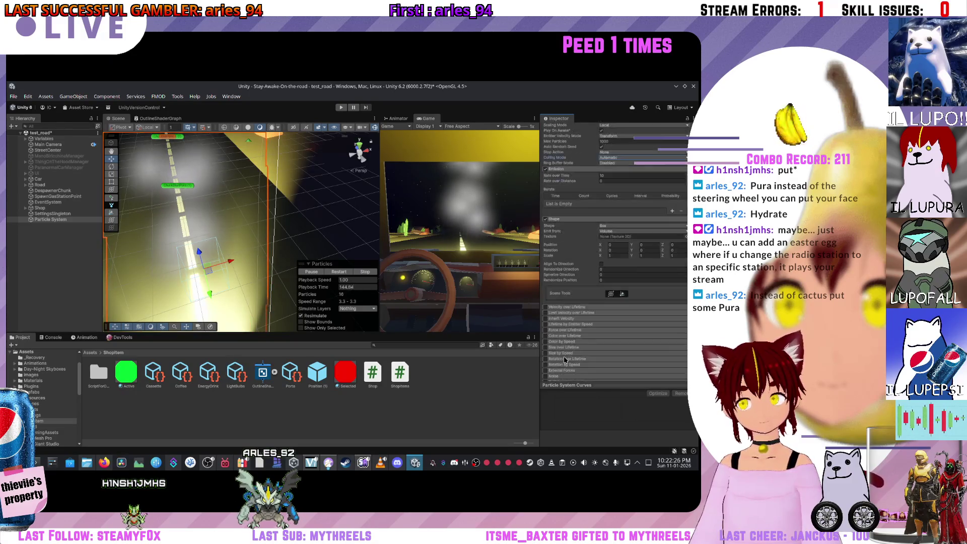
{"action": "scroll", "coordinate": [565, 360], "scroll_direction": "down", "scroll_amount": 5}
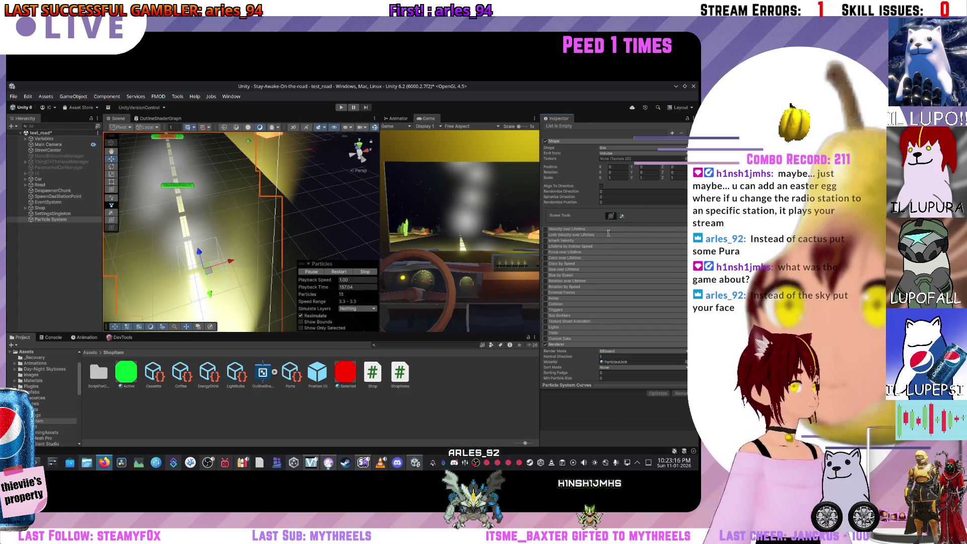
{"action": "scroll", "coordinate": [613, 230], "scroll_direction": "up", "scroll_amount": 10}
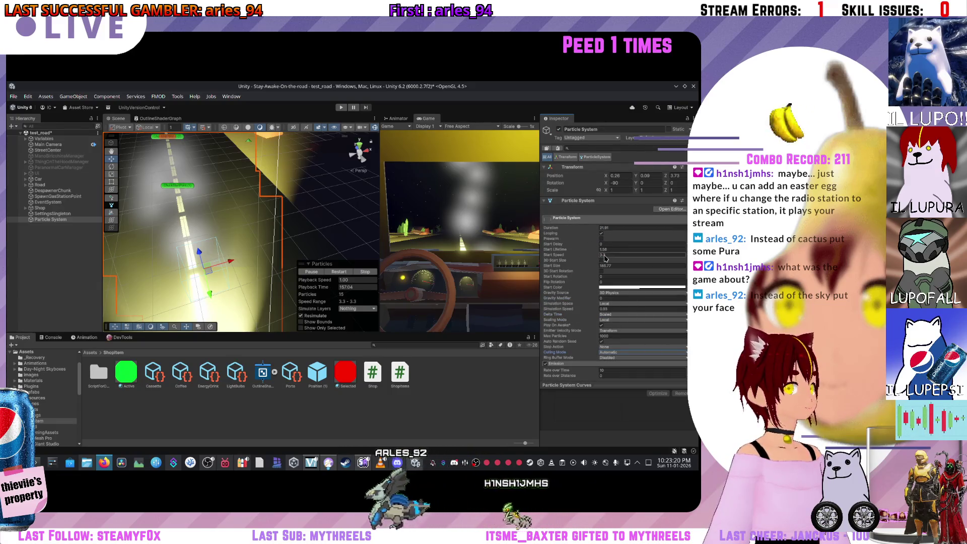
Step: Make Start Speed Random Between Two Constants 0.12 and 2.07, and Simulation Speed 1
{"action": "left_click", "coordinate": [685, 255]}
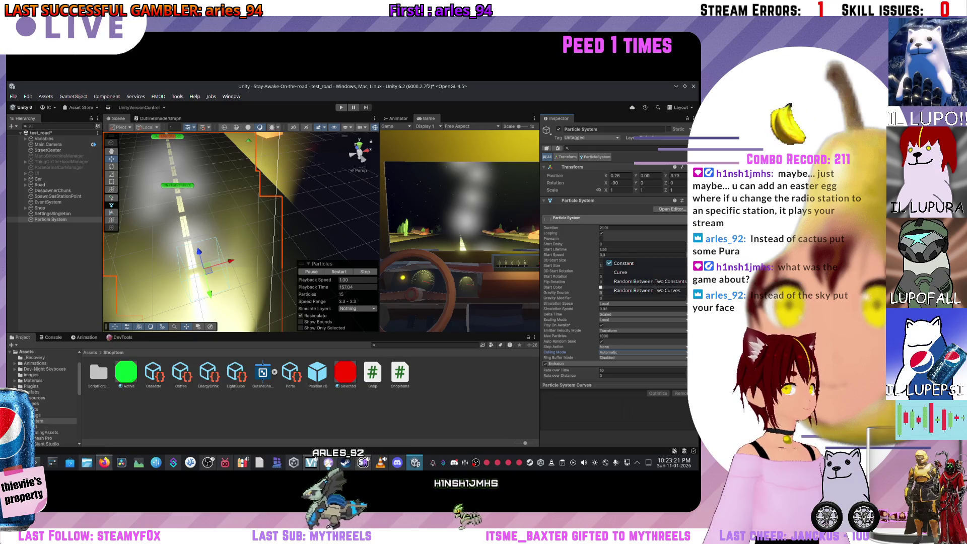
{"action": "left_click", "coordinate": [661, 289]}
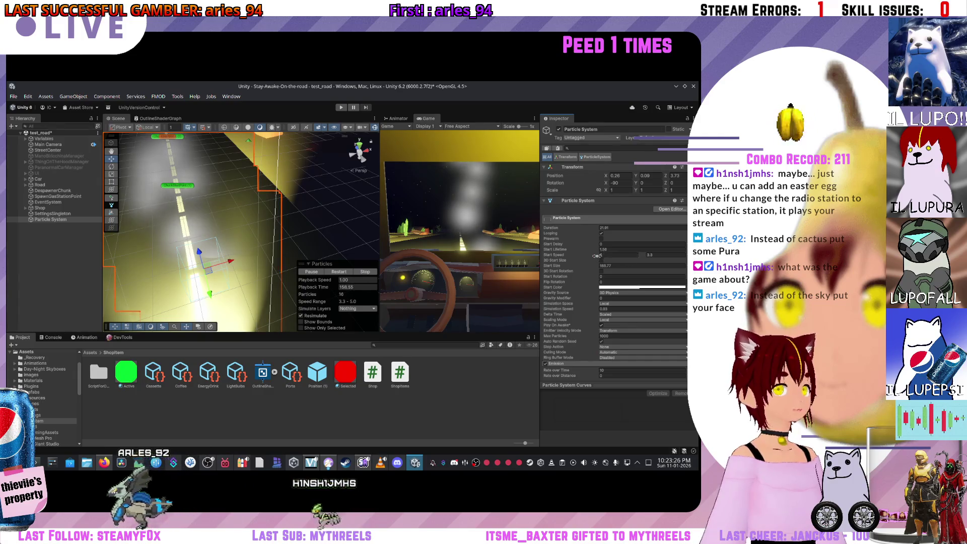
{"action": "type", "text": "0.15"}
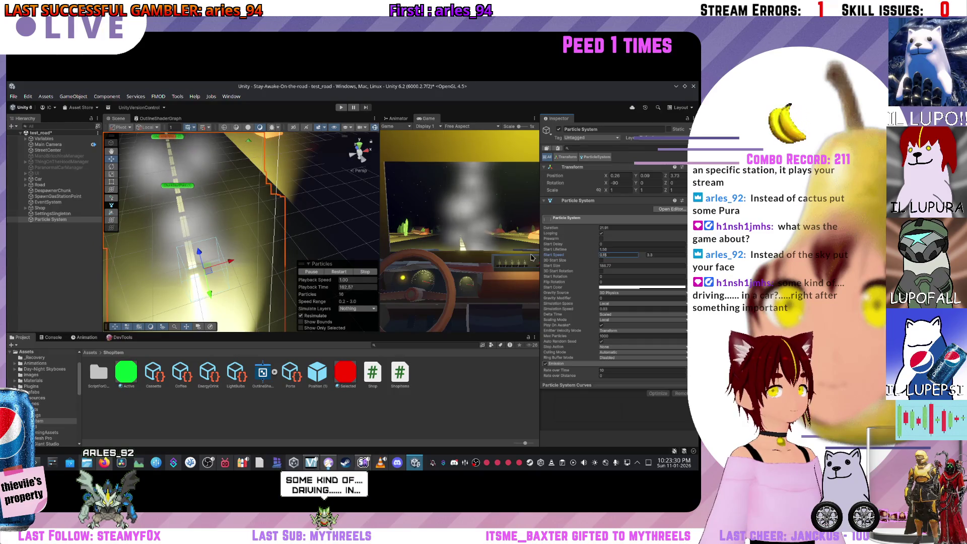
{"action": "key", "text": "BackSpace"}
{"action": "type", "text": "2"}
{"action": "left_click_drag", "start_coordinate": [647, 255], "coordinate": [638, 259]}
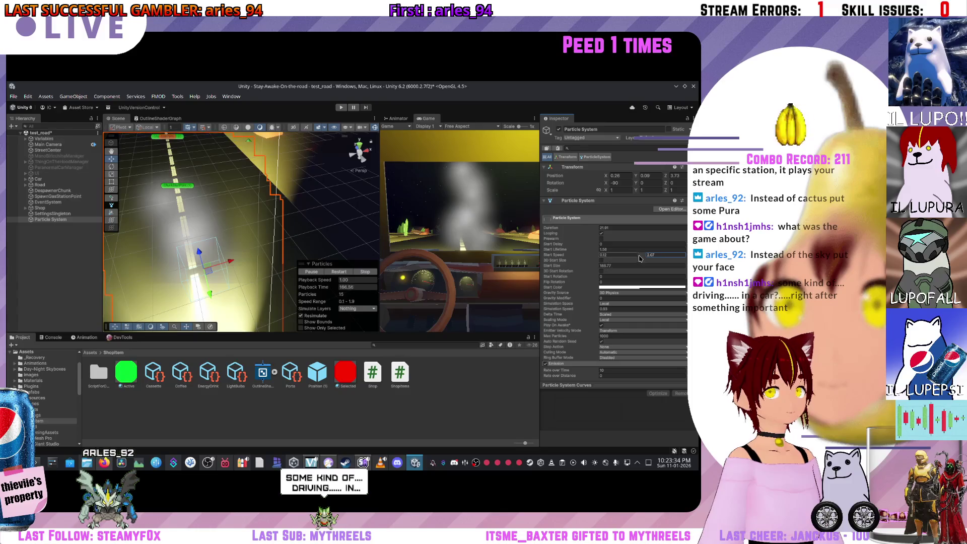
{"action": "left_click", "coordinate": [602, 309]}
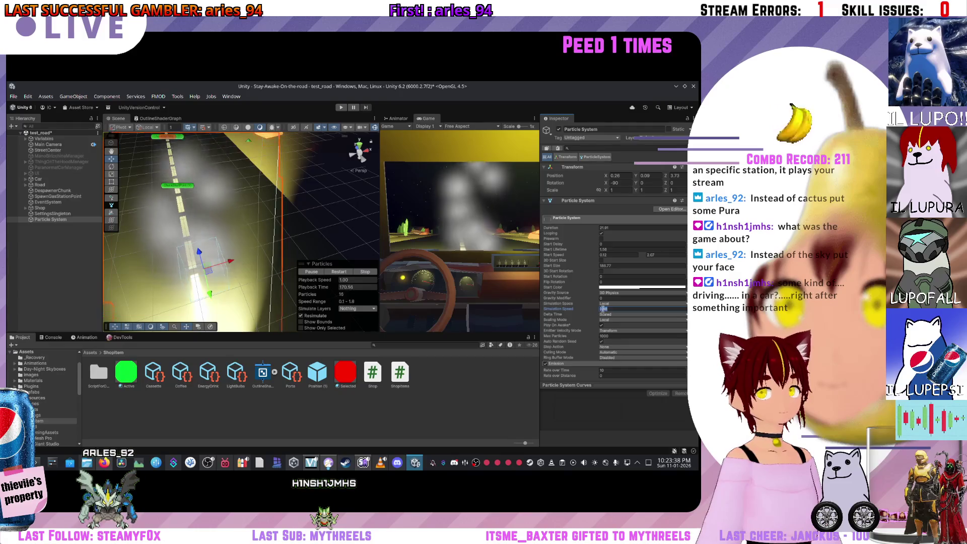
{"action": "type", "text": "1"}
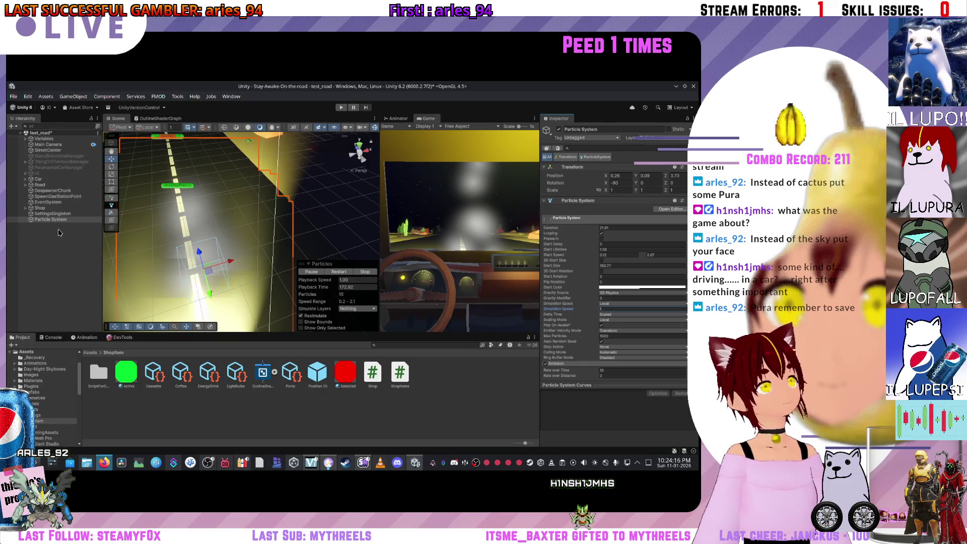
Step: Select the smoke Particle System and raise Emission Rate over Time from 10 to 22.52
{"action": "left_click", "coordinate": [178, 264]}
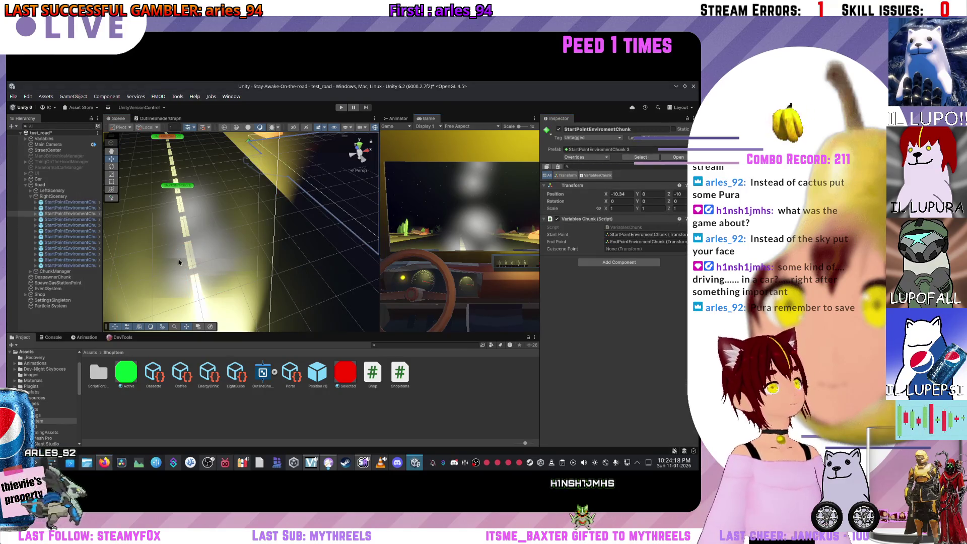
{"action": "left_click", "coordinate": [177, 264]}
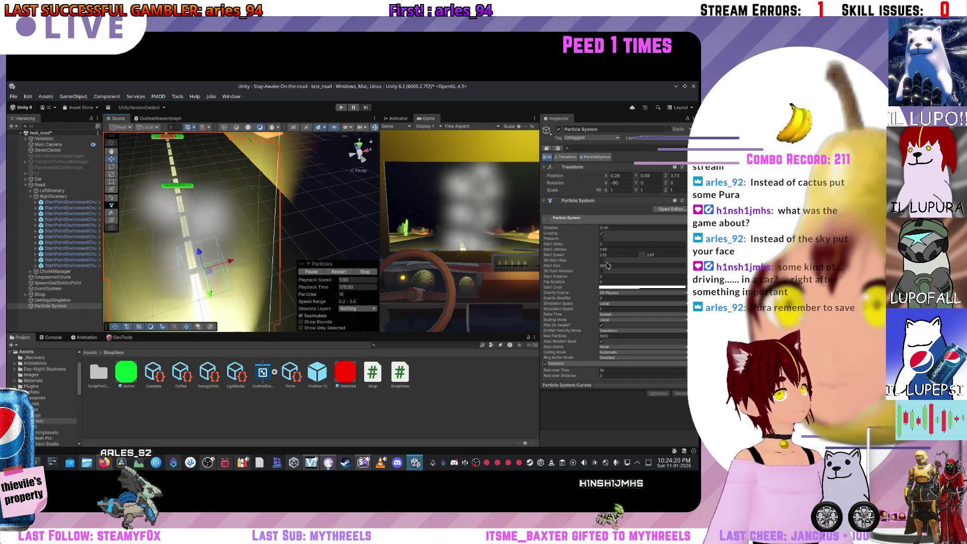
{"action": "scroll", "coordinate": [595, 293], "scroll_direction": "down", "scroll_amount": 2}
{"action": "left_click_drag", "start_coordinate": [565, 330], "coordinate": [594, 332]}
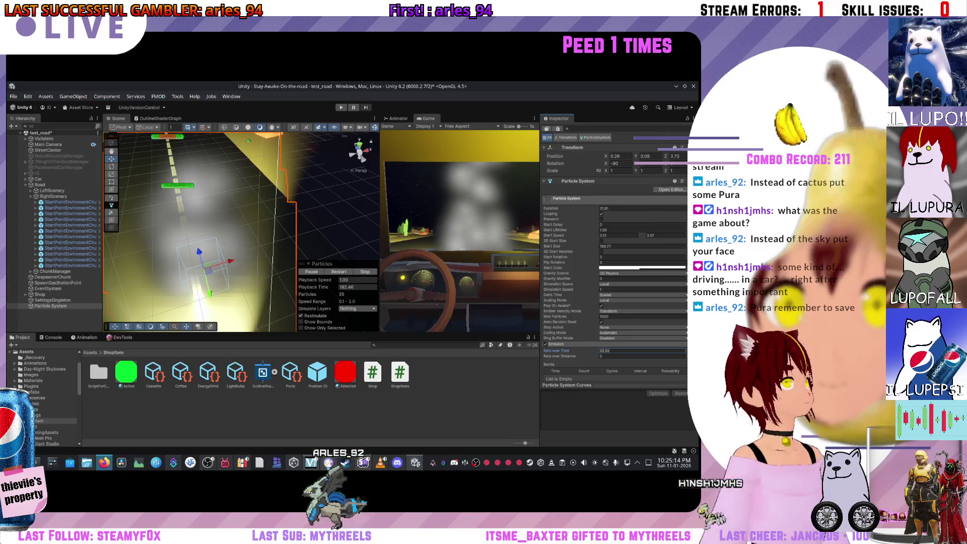
Step: Stretch the smoke emitter's Shape Scale X to about 5.7 and frame it in the Scene view
{"action": "scroll", "coordinate": [575, 234], "scroll_direction": "down", "scroll_amount": 5}
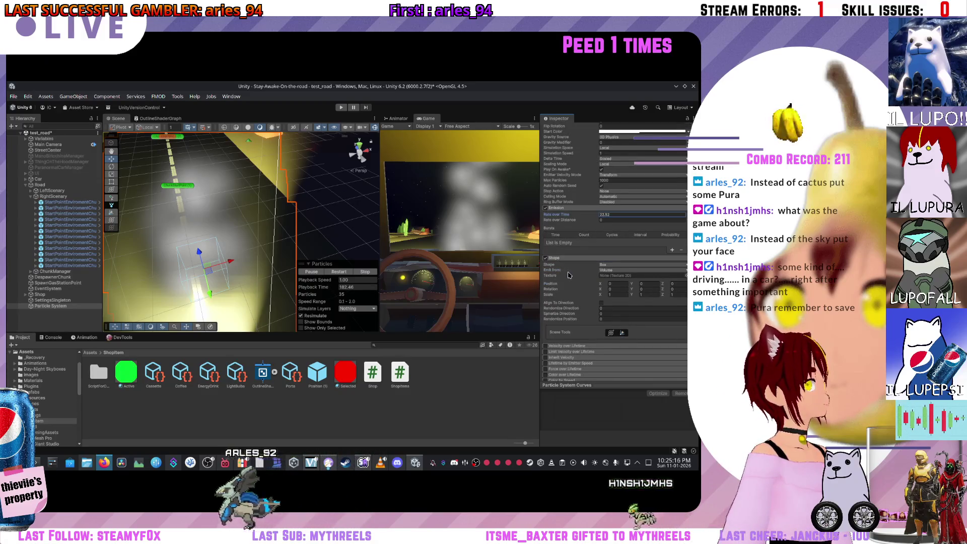
{"action": "scroll", "coordinate": [568, 276], "scroll_direction": "down", "scroll_amount": 1}
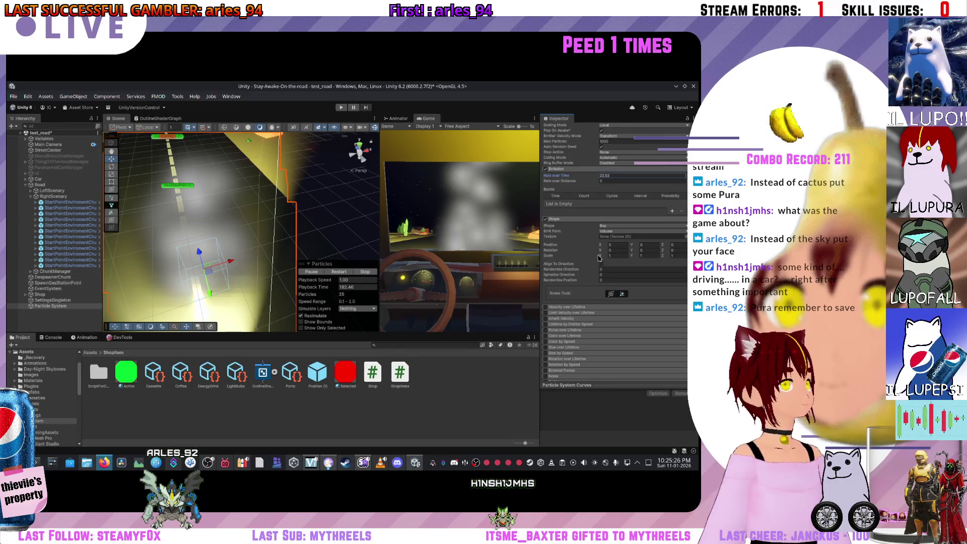
{"action": "left_click_drag", "start_coordinate": [600, 256], "coordinate": [673, 258]}
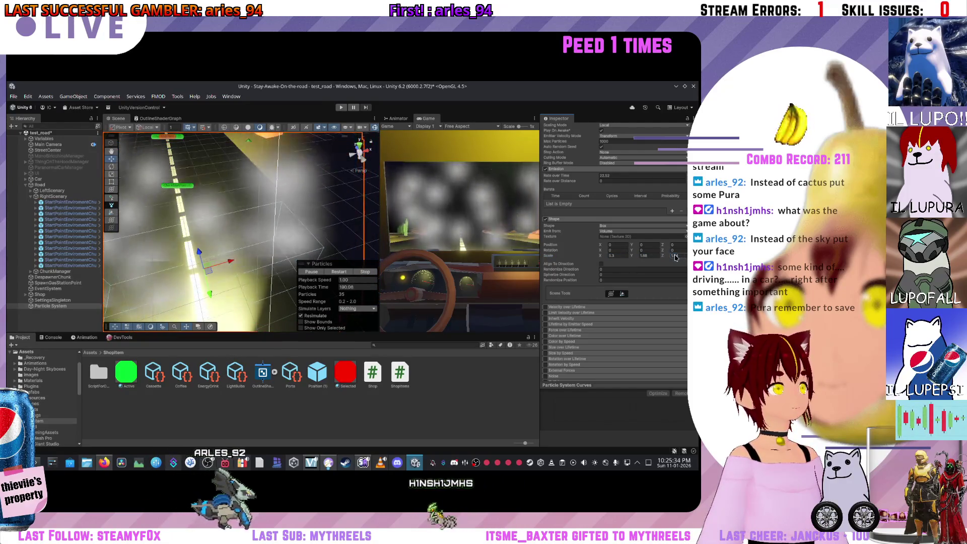
{"action": "key", "text": "f"}
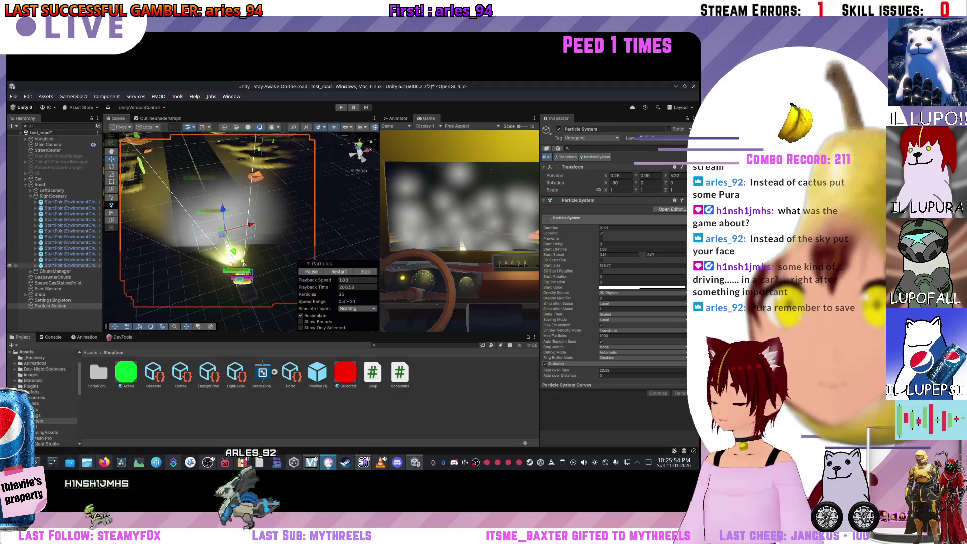
Step: Select BaseProtoyepRoadModule, then reselect the smoke Particle System and scroll its Inspector
{"action": "left_click", "coordinate": [214, 239]}
{"action": "left_click", "coordinate": [227, 231]}
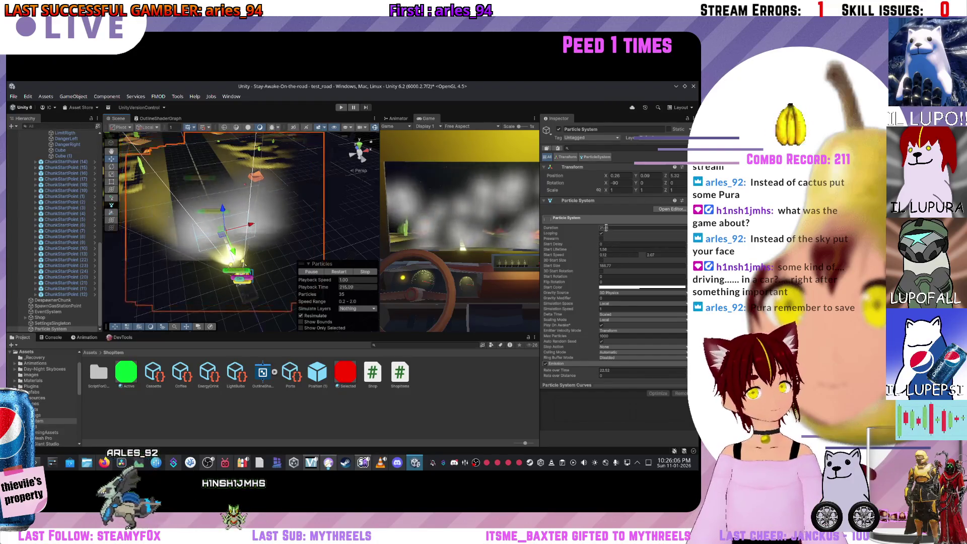
{"action": "scroll", "coordinate": [584, 261], "scroll_direction": "down", "scroll_amount": 5}
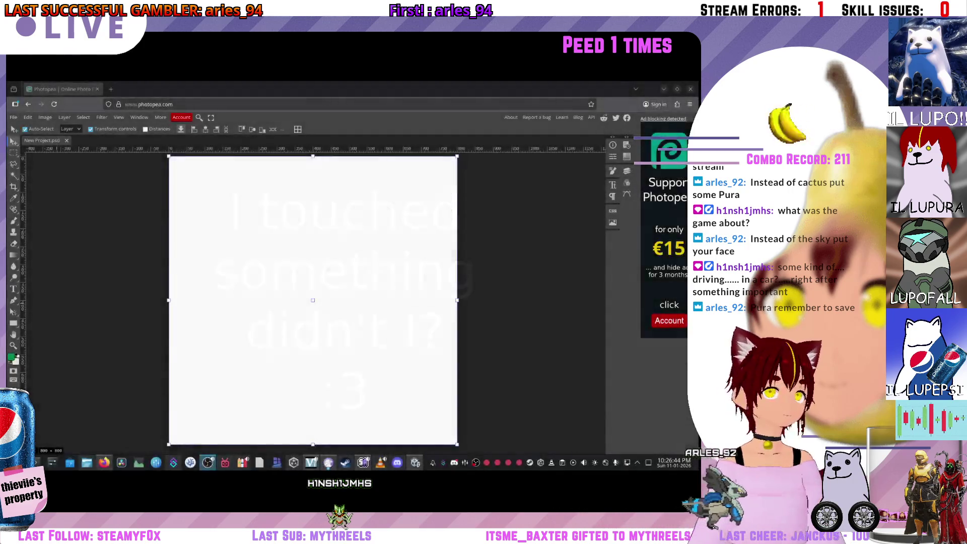
Step: Hide the Background layer and set up a yellow-green Brush
{"action": "left_click", "coordinate": [625, 173]}
{"action": "left_click", "coordinate": [528, 180]}
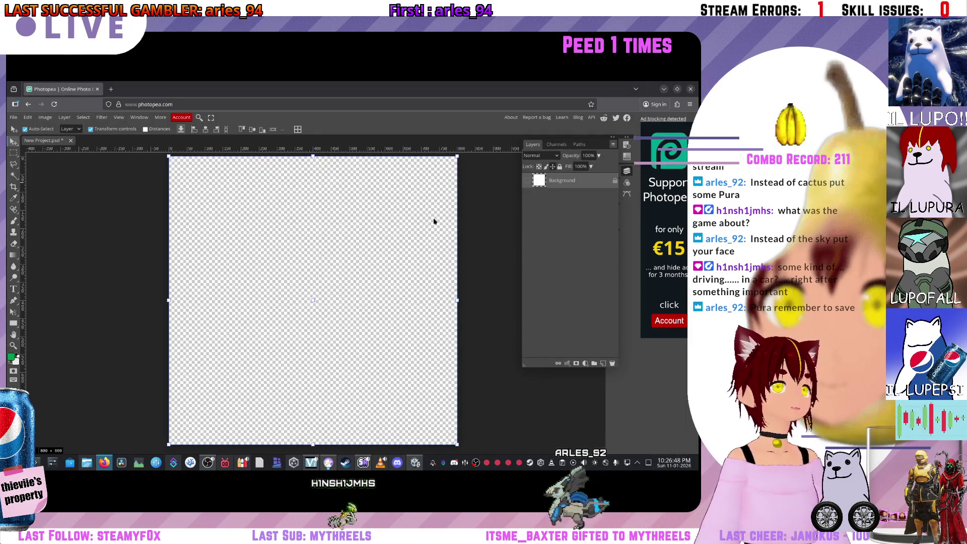
{"action": "left_click", "coordinate": [14, 221]}
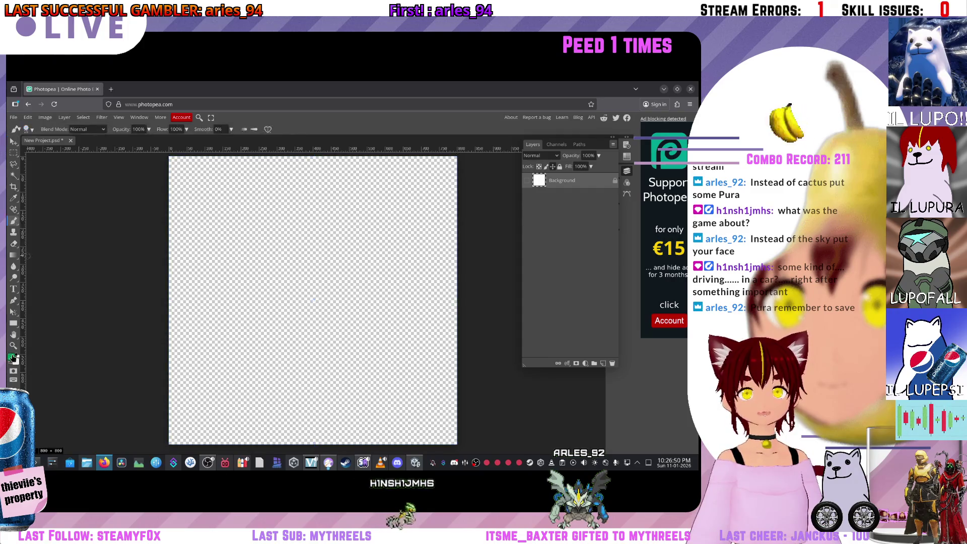
{"action": "left_click", "coordinate": [11, 356]}
{"action": "left_click_drag", "start_coordinate": [155, 244], "coordinate": [157, 259]}
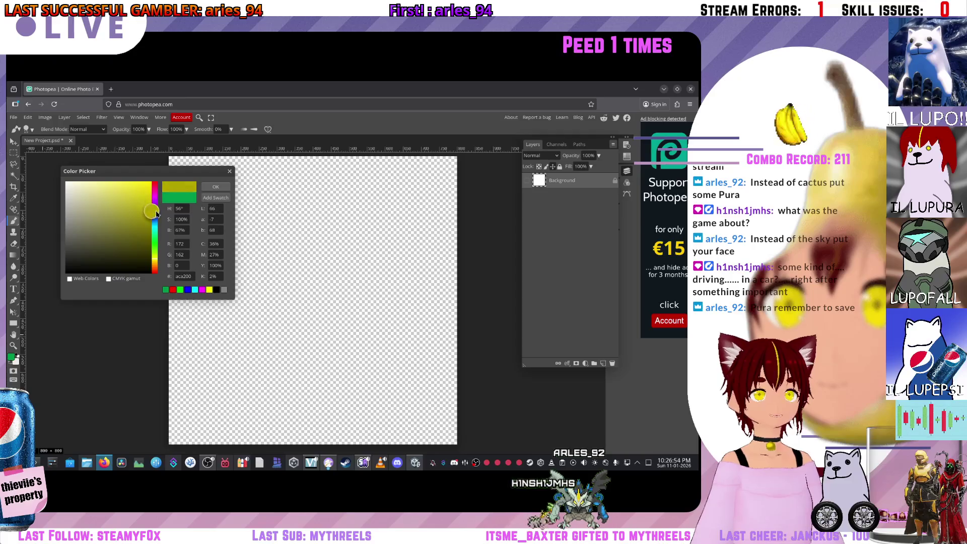
{"action": "left_click", "coordinate": [216, 186]}
Step: Add empty Layer 1 above Background, undoing a yellow-green test blob
{"action": "left_click", "coordinate": [32, 129]}
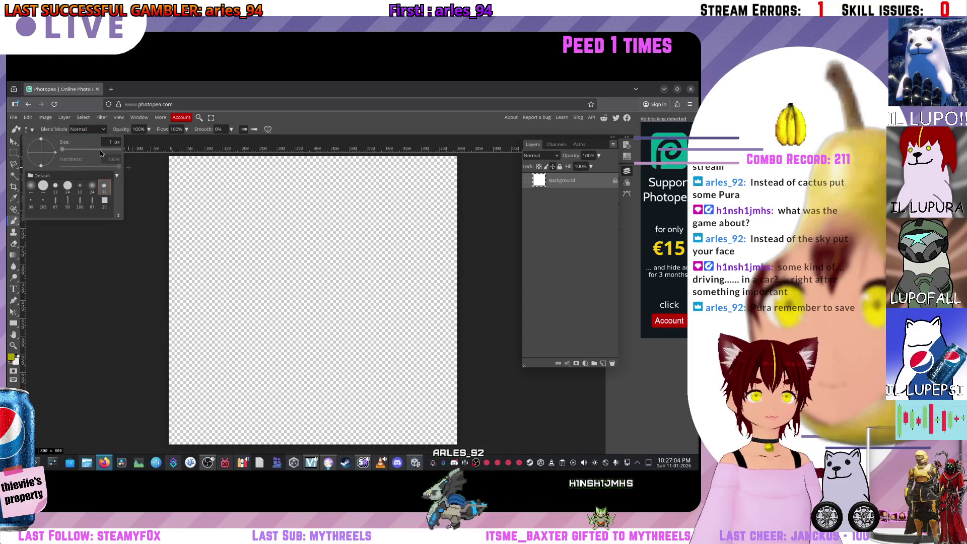
{"action": "left_click", "coordinate": [323, 250]}
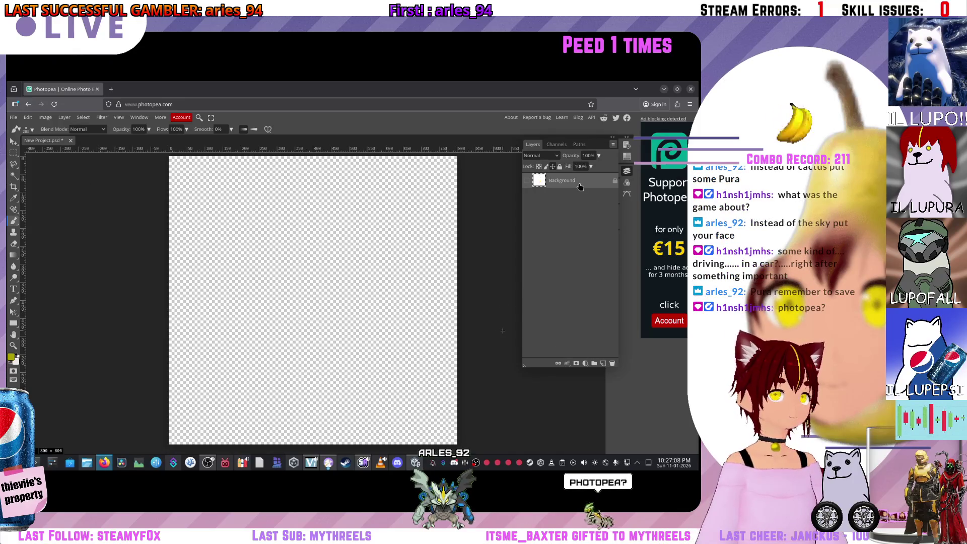
{"action": "left_click", "coordinate": [603, 363]}
{"action": "mouse_move", "coordinate": [312, 252]}
{"action": "left_mouse_down"}
{"action": "mouse_move", "coordinate": [242, 297]}
{"action": "mouse_move", "coordinate": [320, 297]}
{"action": "left_mouse_up"}
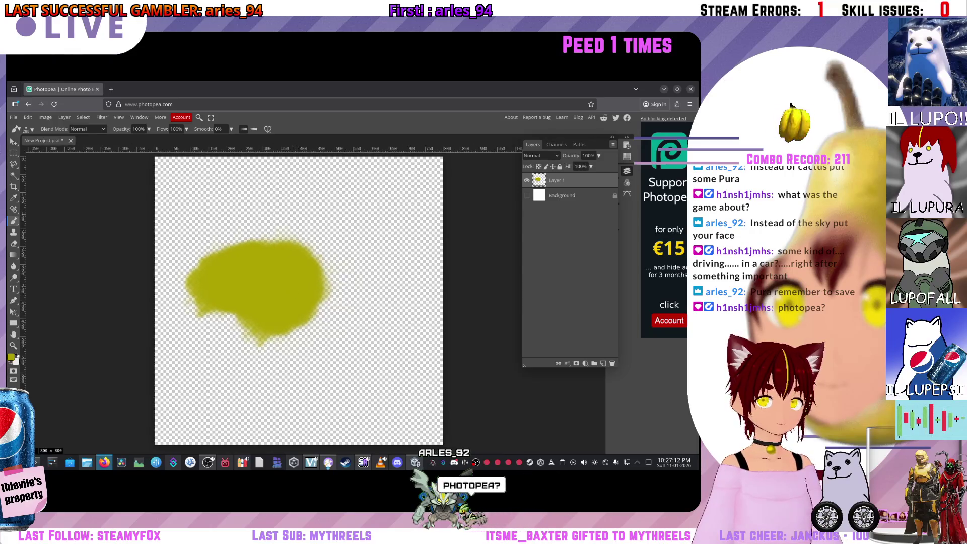
{"action": "key", "text": "ctrl+z"}
Step: Switch the brush to the 99 px preset and try a stroke on Layer 1
{"action": "left_click", "coordinate": [28, 129]}
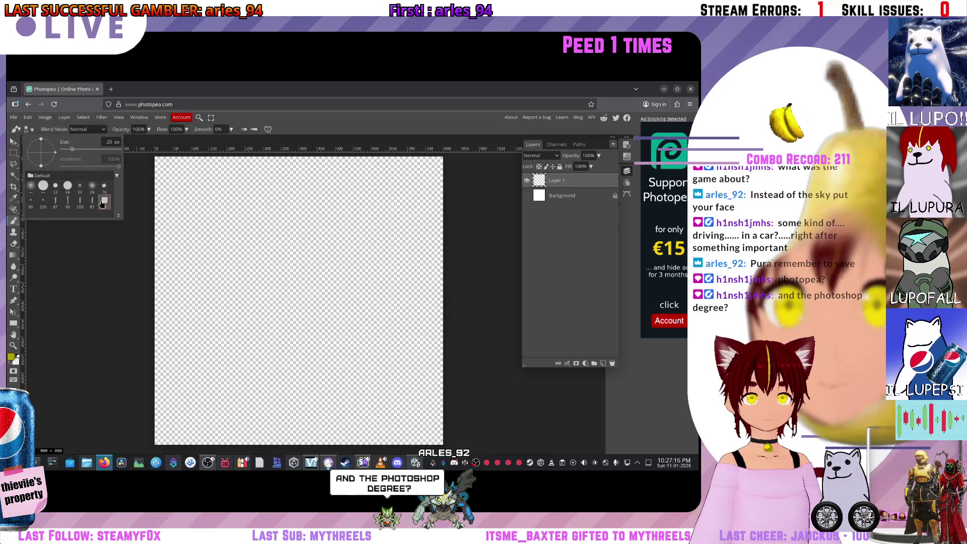
{"action": "left_click", "coordinate": [68, 201]}
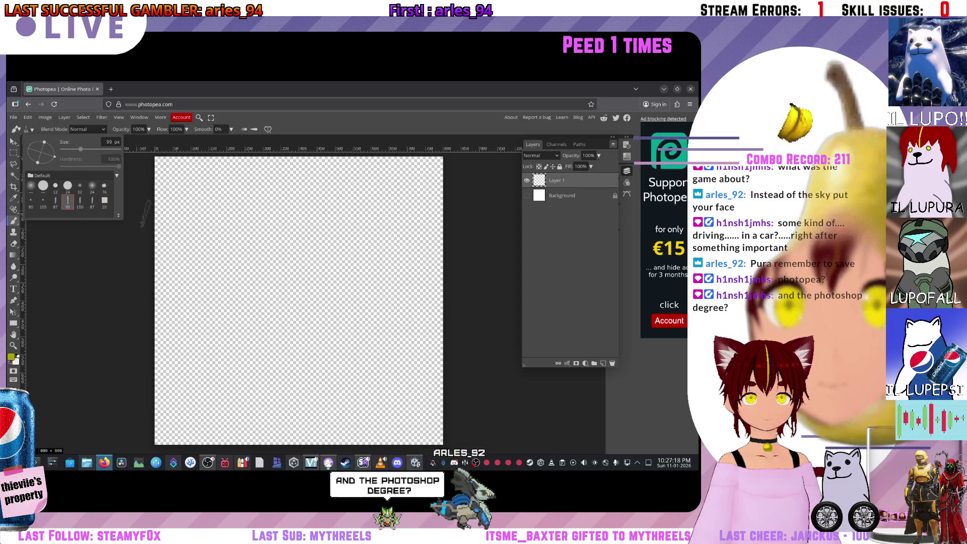
{"action": "mouse_move", "coordinate": [212, 217]}
{"action": "left_mouse_down"}
{"action": "mouse_move", "coordinate": [367, 206]}
{"action": "mouse_move", "coordinate": [248, 212]}
{"action": "left_mouse_up"}
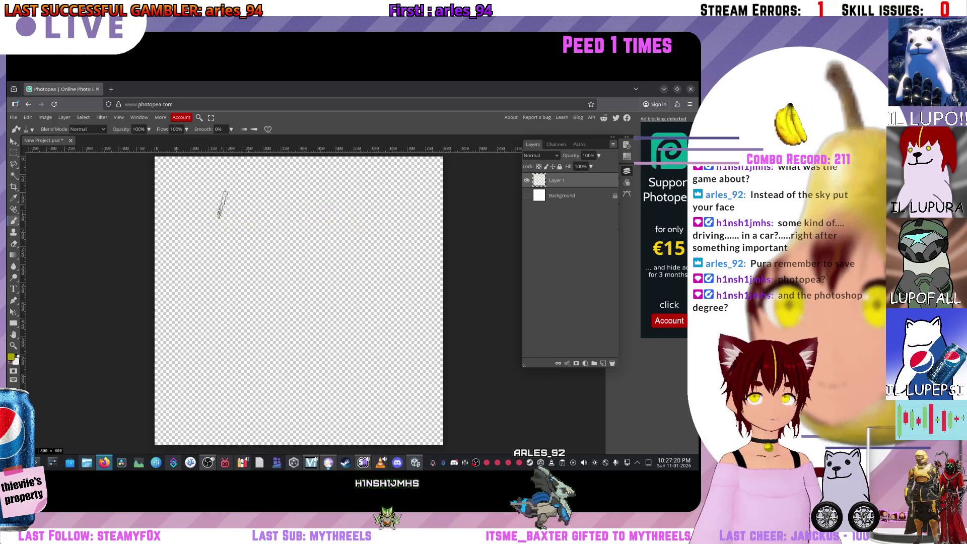
{"action": "left_click", "coordinate": [28, 130]}
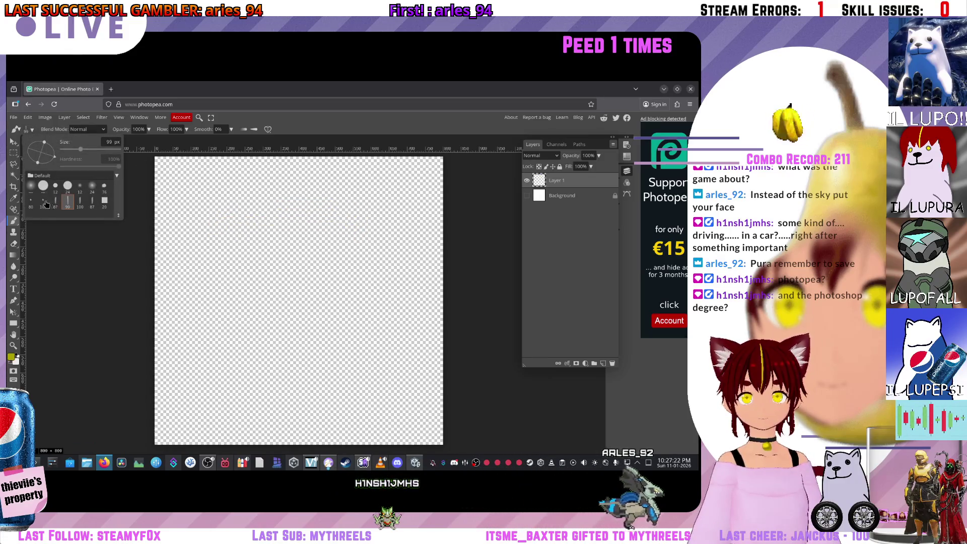
{"action": "left_click", "coordinate": [110, 89]}
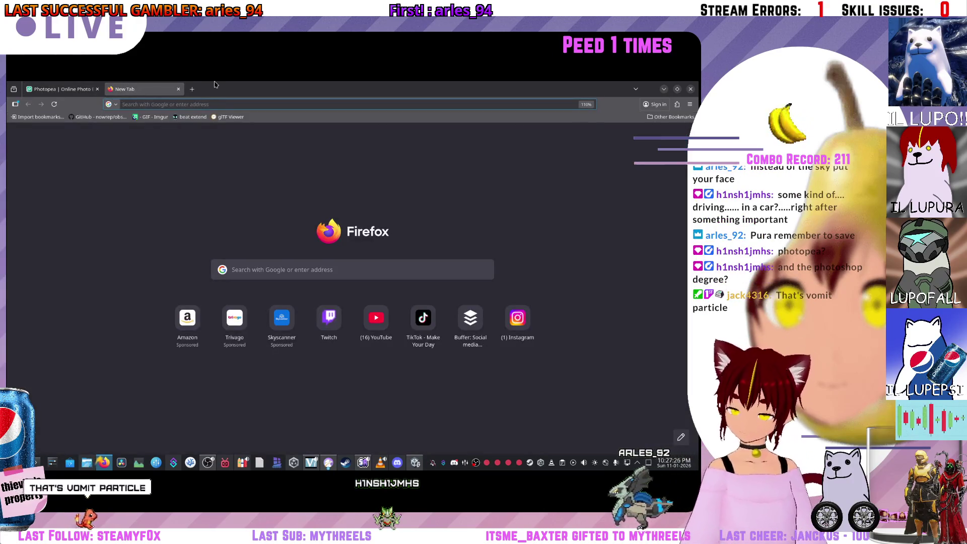
Step: Search Google for 'fog png' and browse the results
{"action": "type", "text": "fog png"}
{"action": "key", "text": "Return"}
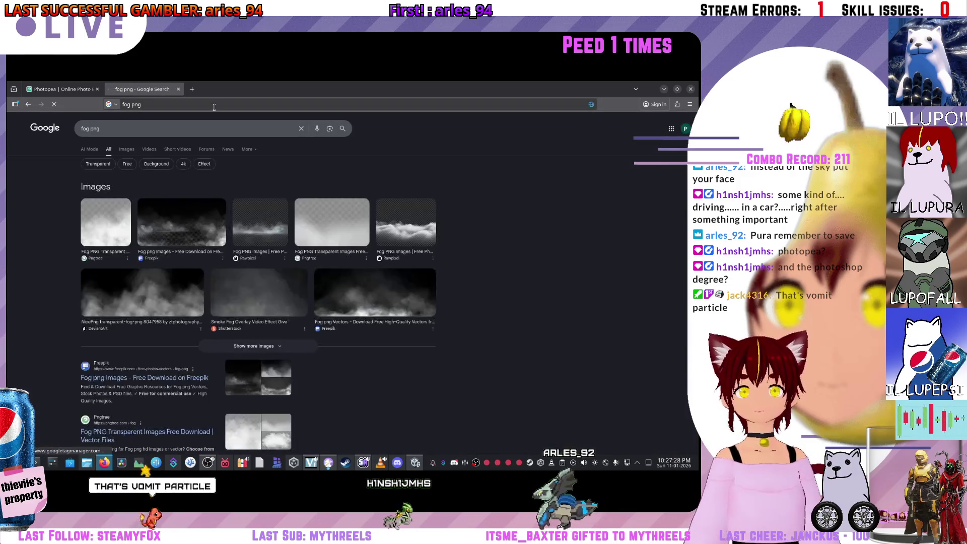
{"action": "scroll", "coordinate": [141, 282], "scroll_direction": "down", "scroll_amount": 3}
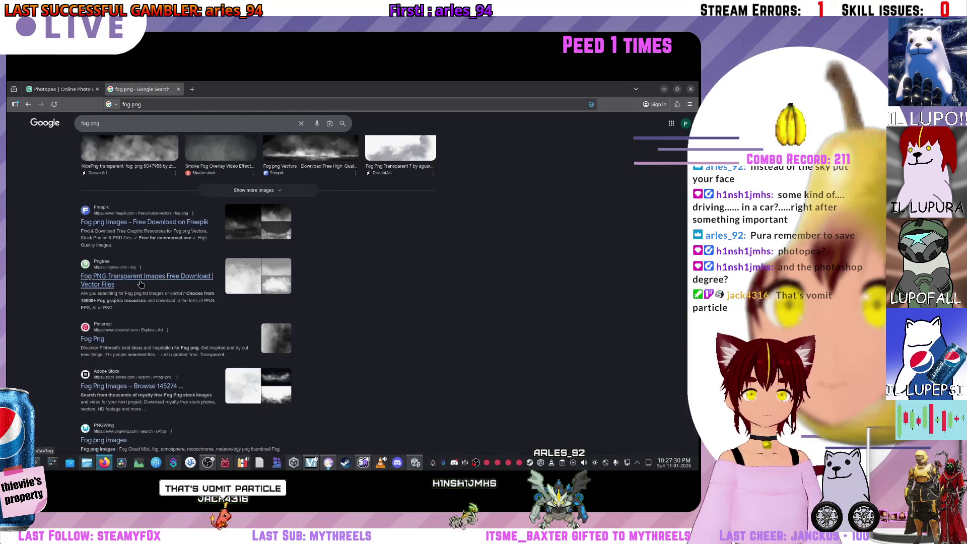
{"action": "scroll", "coordinate": [141, 282], "scroll_direction": "down", "scroll_amount": 2}
{"action": "scroll", "coordinate": [138, 281], "scroll_direction": "up", "scroll_amount": 3}
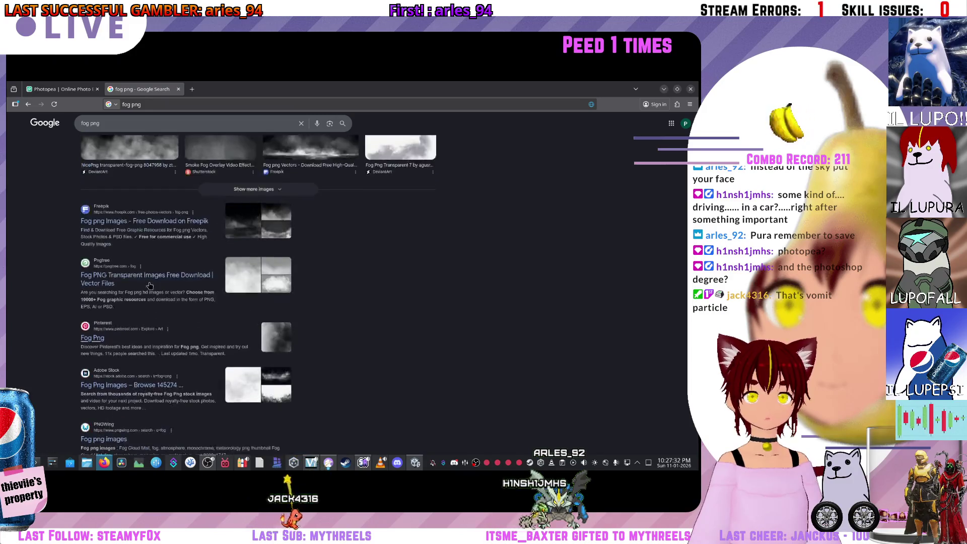
{"action": "scroll", "coordinate": [139, 281], "scroll_direction": "down", "scroll_amount": 2}
Step: Replace the query with 'png egg' and go to the pngegg.com site
{"action": "left_click", "coordinate": [136, 125]}
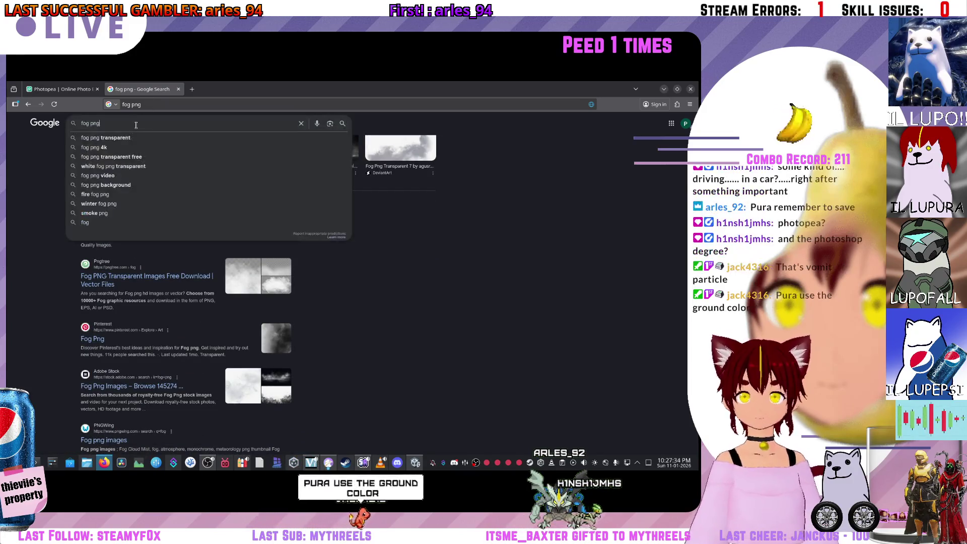
{"action": "key", "text": "ctrl+a"}
{"action": "key", "text": "BackSpace"}
{"action": "type", "text": "png egg"}
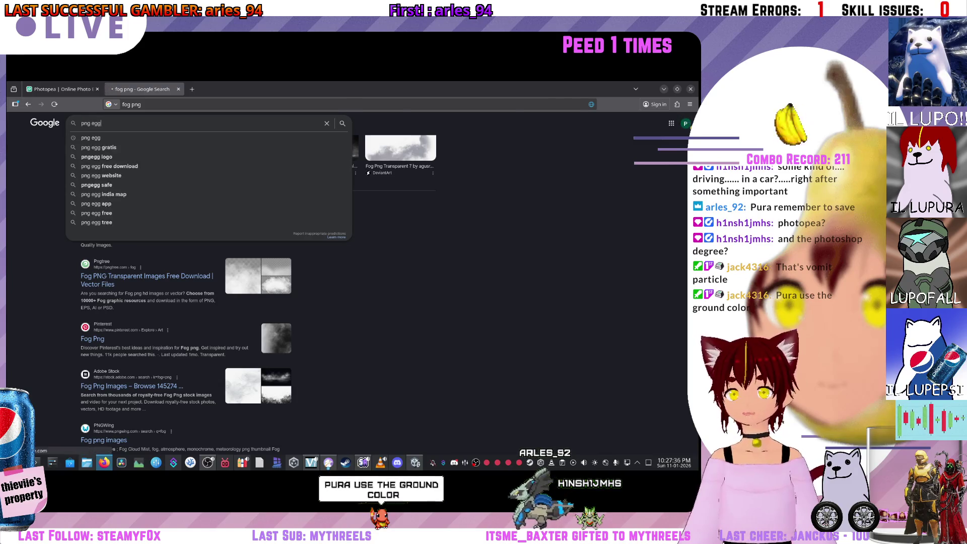
{"action": "key", "text": "Return"}
{"action": "left_click", "coordinate": [120, 183]}
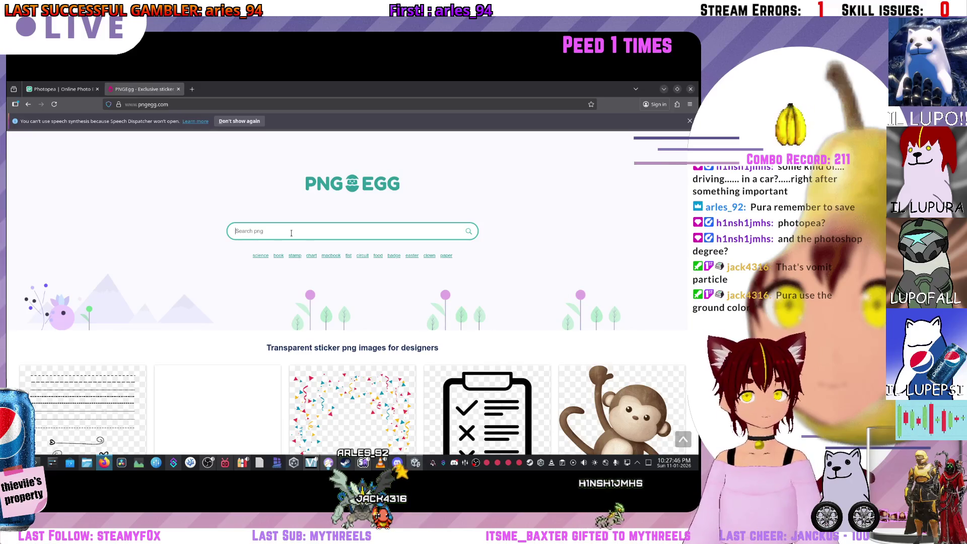
Step: Search PNGEgg for 'fog' and inspect the ad-blocker popup in dev tools
{"action": "type", "text": "fog"}
{"action": "key", "text": "Return"}
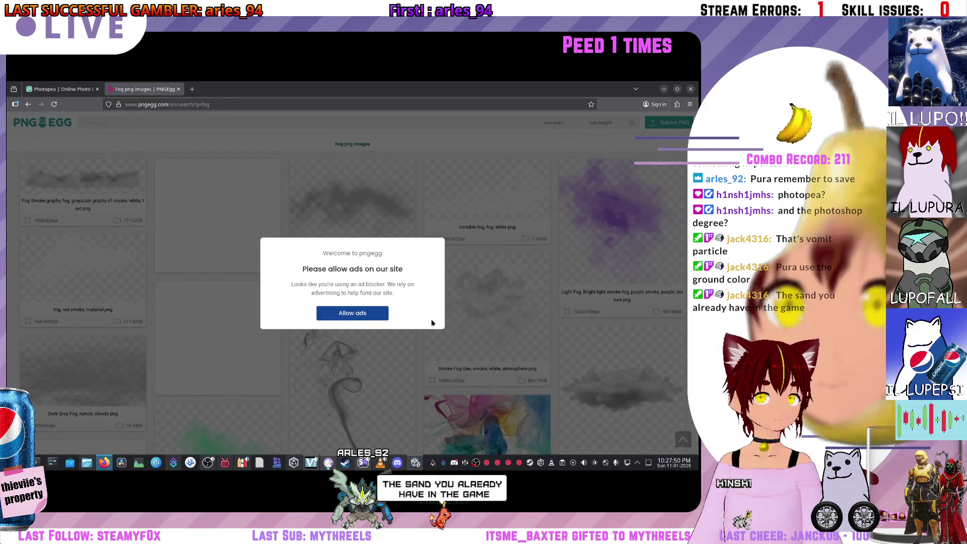
{"action": "right_click", "coordinate": [421, 317]}
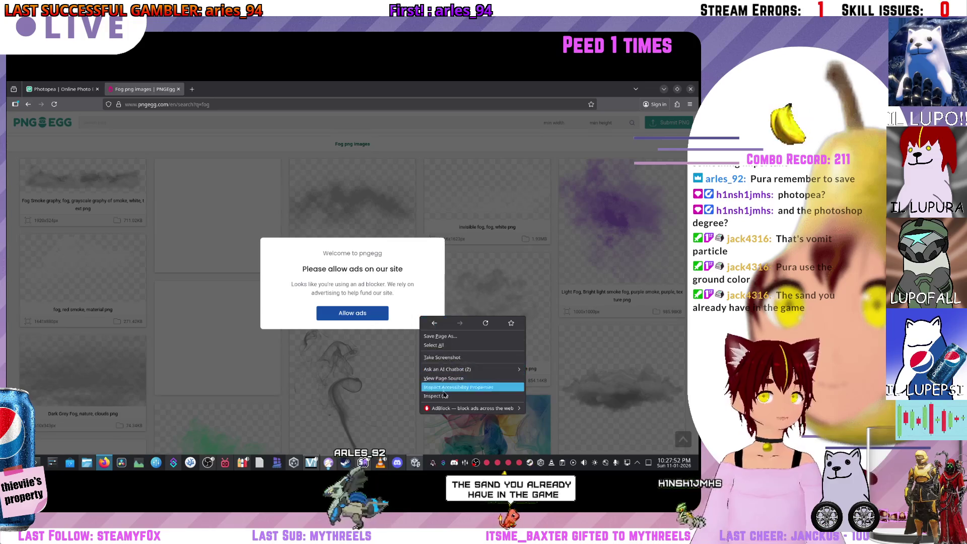
{"action": "left_click", "coordinate": [443, 396]}
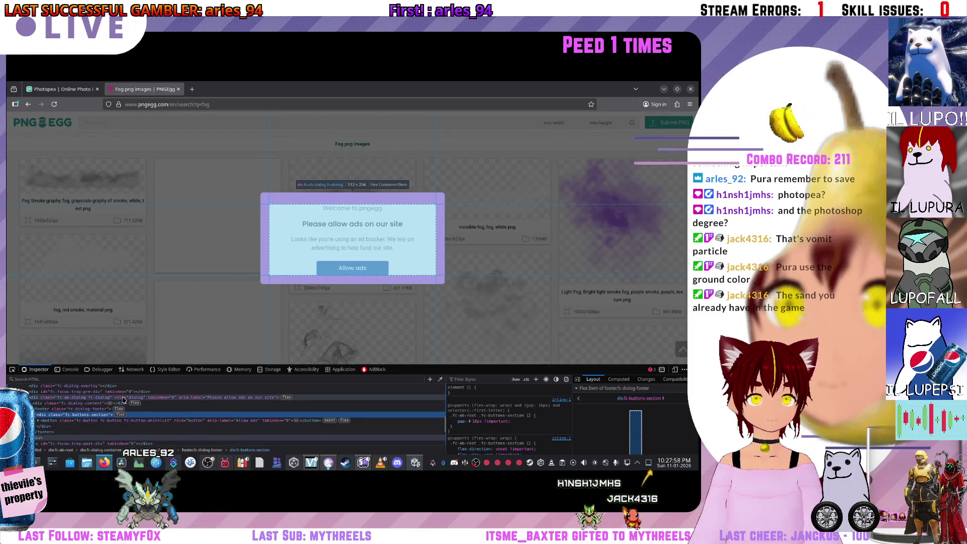
Step: Delete the ad-blocker dialog and its overlay nodes, then close dev tools
{"action": "right_click", "coordinate": [124, 398]}
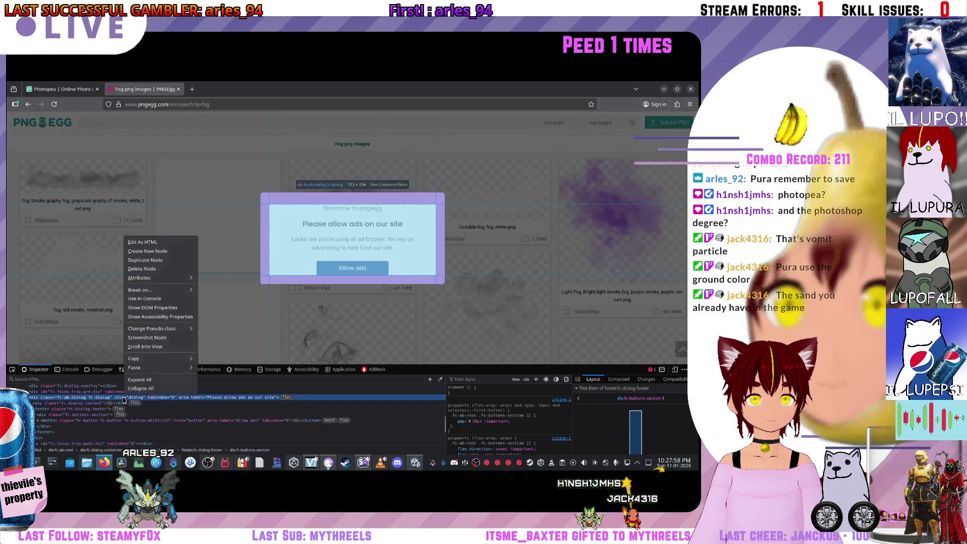
{"action": "left_click", "coordinate": [141, 271]}
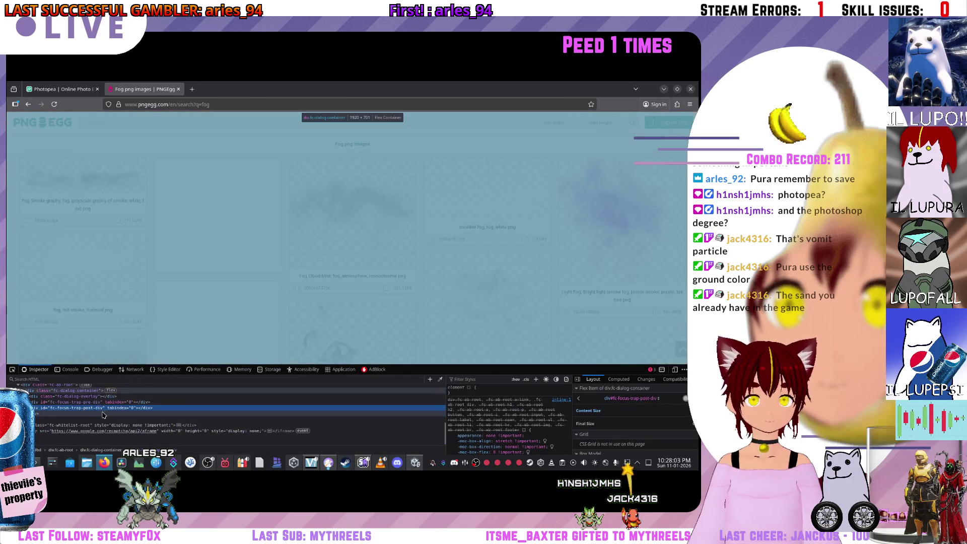
{"action": "right_click", "coordinate": [103, 391]}
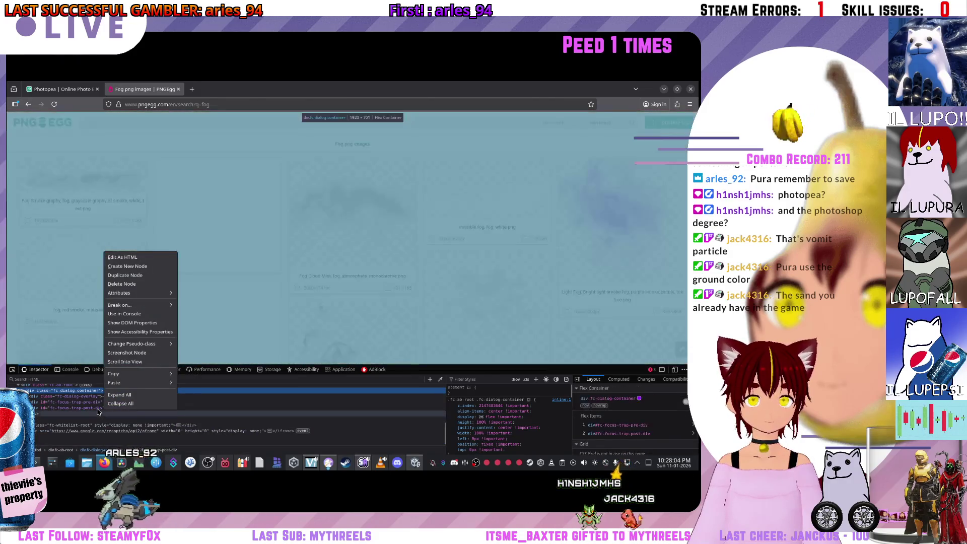
{"action": "right_click", "coordinate": [71, 393]}
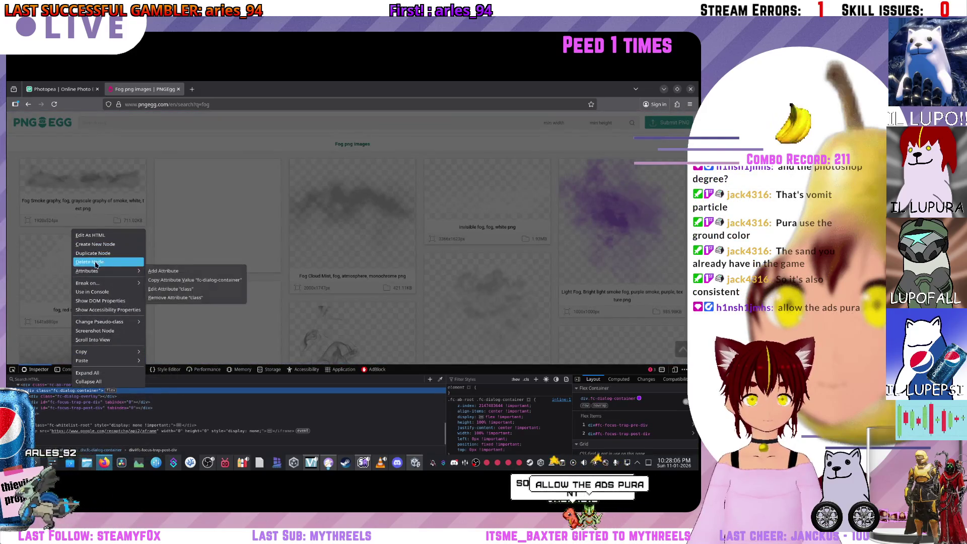
{"action": "left_click", "coordinate": [95, 262]}
{"action": "key", "text": "F12"}
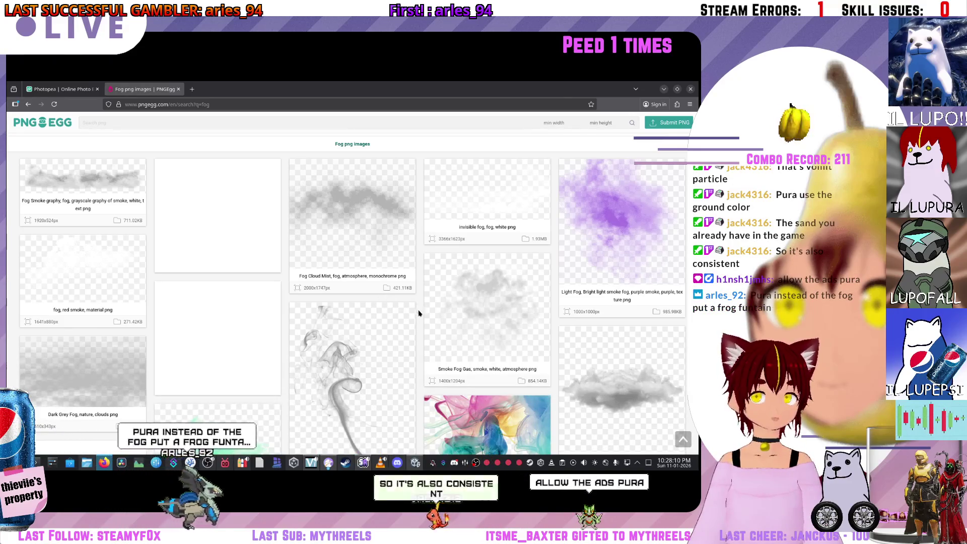
Step: Open and close the purple Light Fog image page, then close the PNGEgg tab
{"action": "right_click", "coordinate": [428, 337]}
{"action": "key", "text": "Escape"}
{"action": "right_click", "coordinate": [423, 329]}
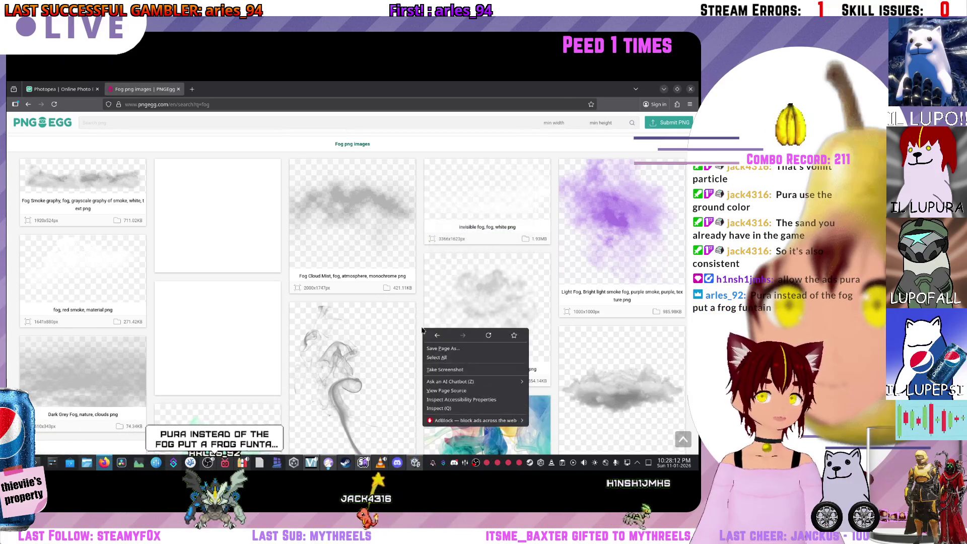
{"action": "key", "text": "Escape"}
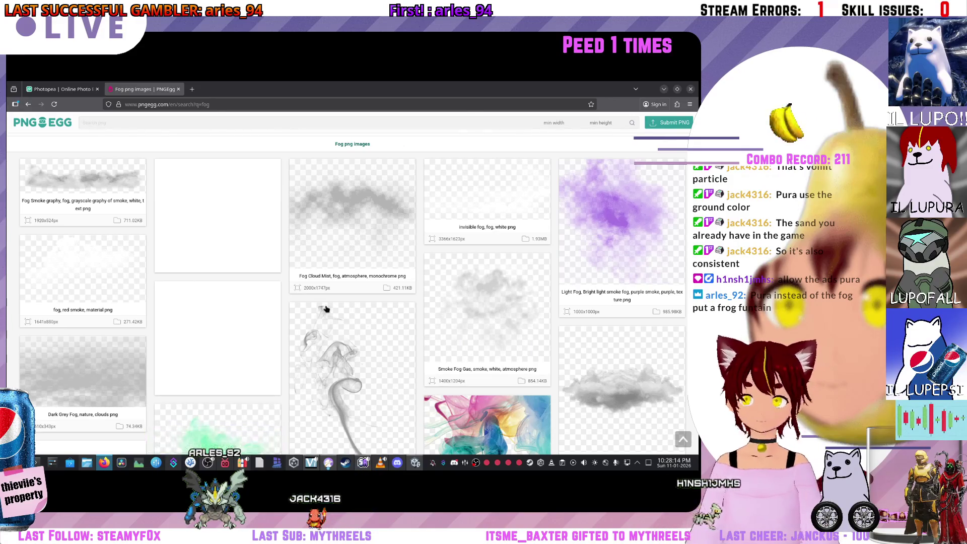
{"action": "left_click", "coordinate": [641, 237]}
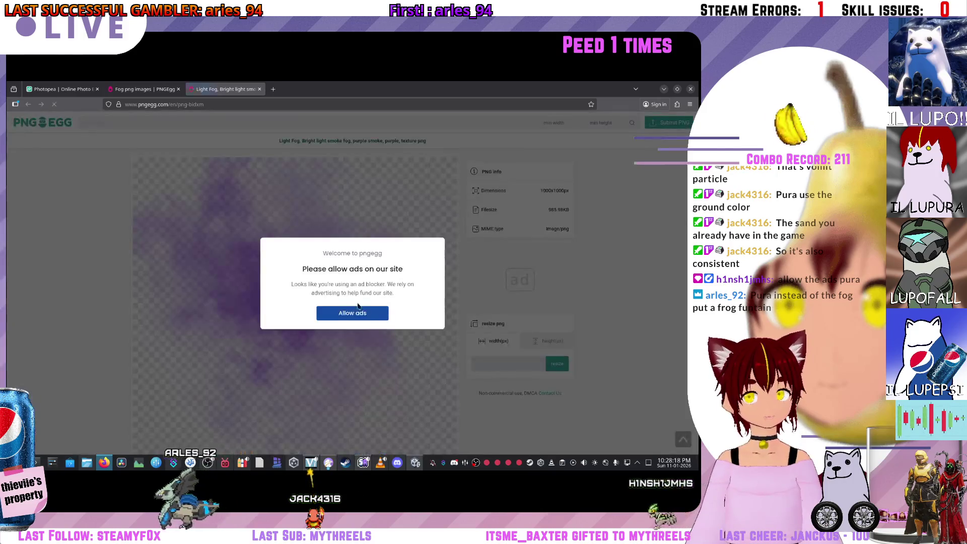
{"action": "key", "text": "ctrl+w"}
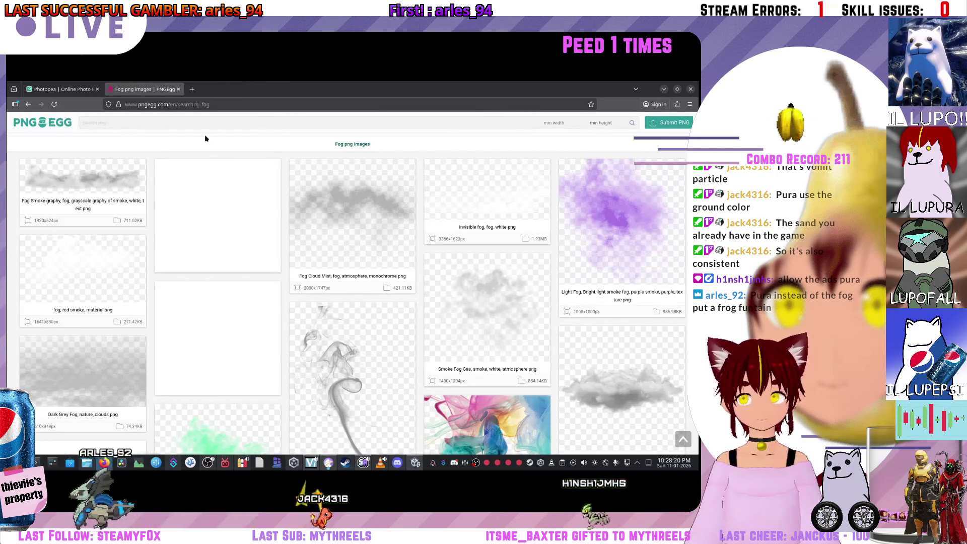
{"action": "key", "text": "ctrl+w"}
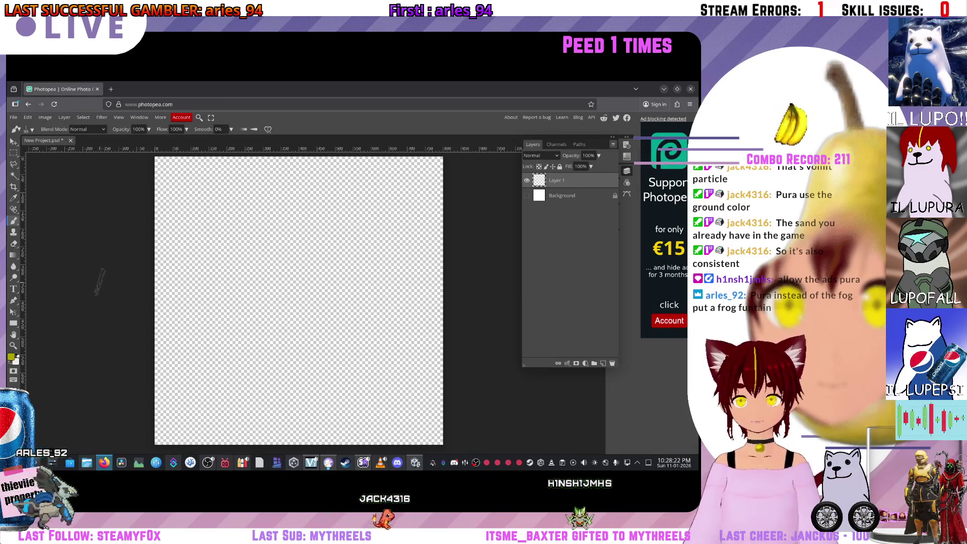
Step: Set the foreground colour to a dark olive-gold, #936f00
{"action": "left_click", "coordinate": [10, 357]}
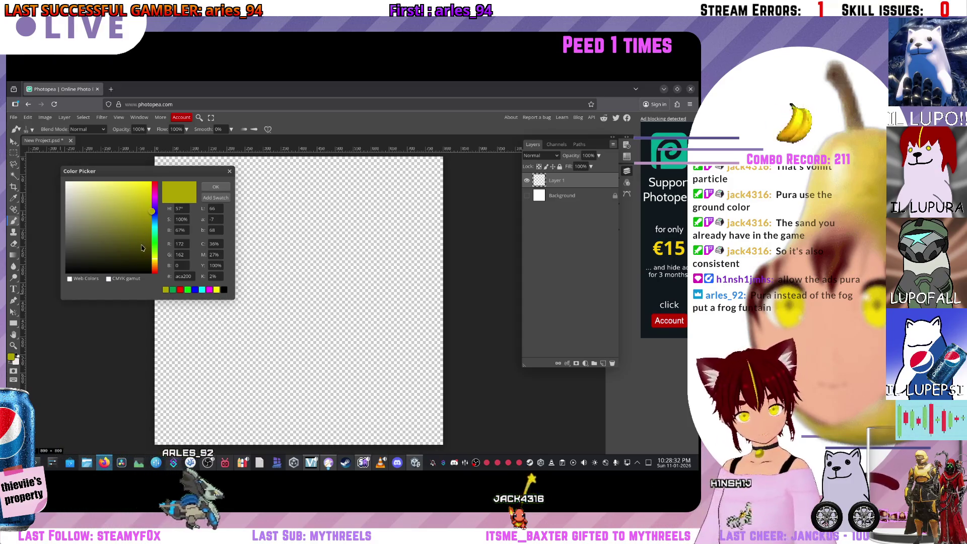
{"action": "left_click_drag", "start_coordinate": [149, 214], "coordinate": [152, 220]}
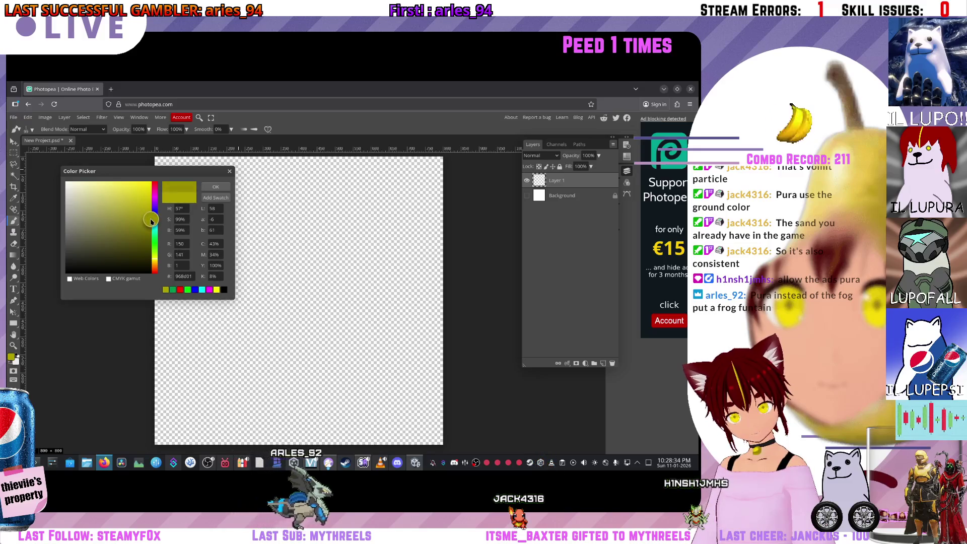
{"action": "left_click", "coordinate": [215, 187]}
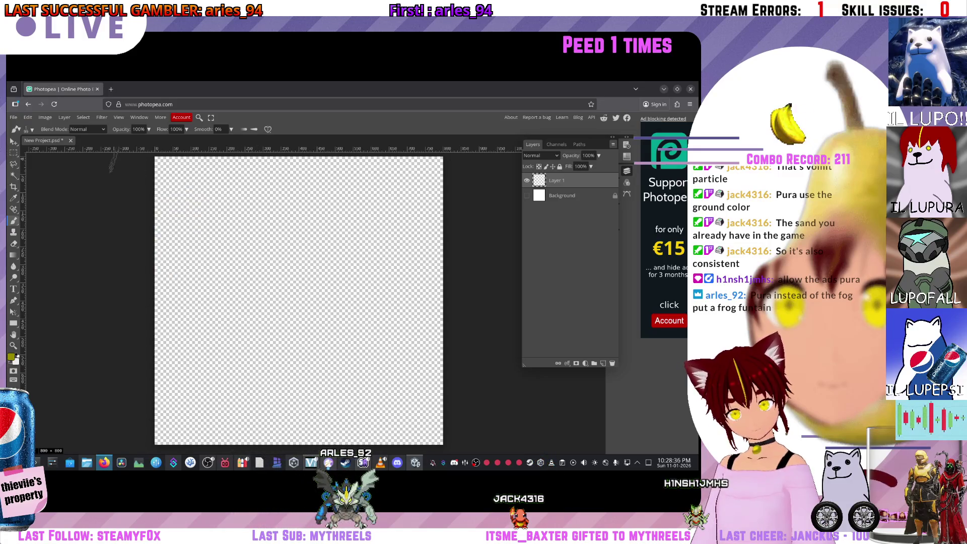
{"action": "left_click", "coordinate": [11, 357]}
{"action": "left_click", "coordinate": [154, 263]}
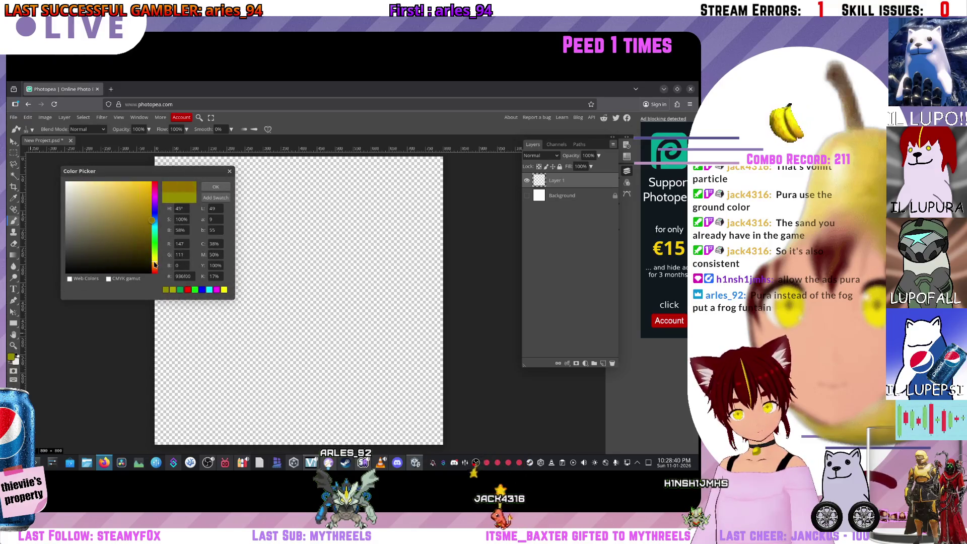
{"action": "left_click", "coordinate": [216, 187]}
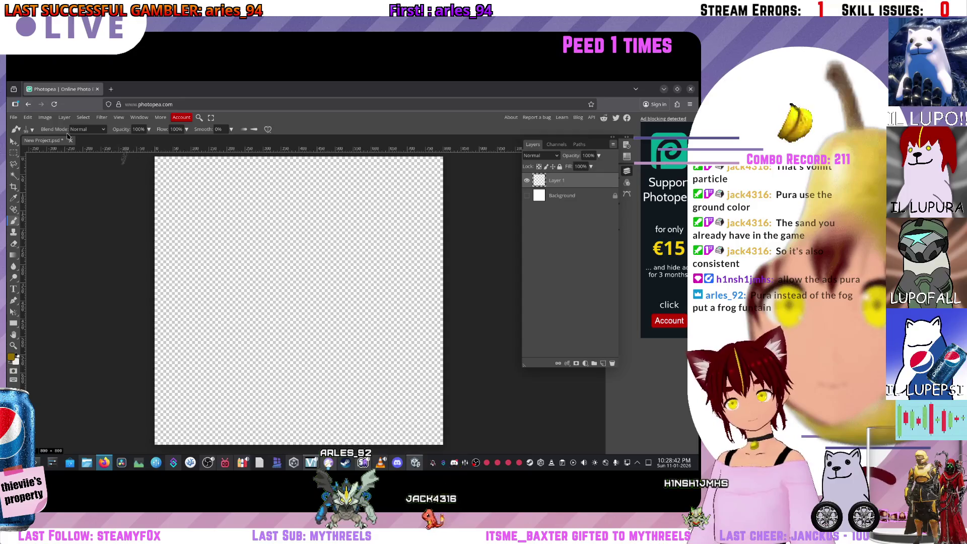
Step: Choose a fully soft 0% hardness brush and undo a test stroke
{"action": "left_click", "coordinate": [33, 130]}
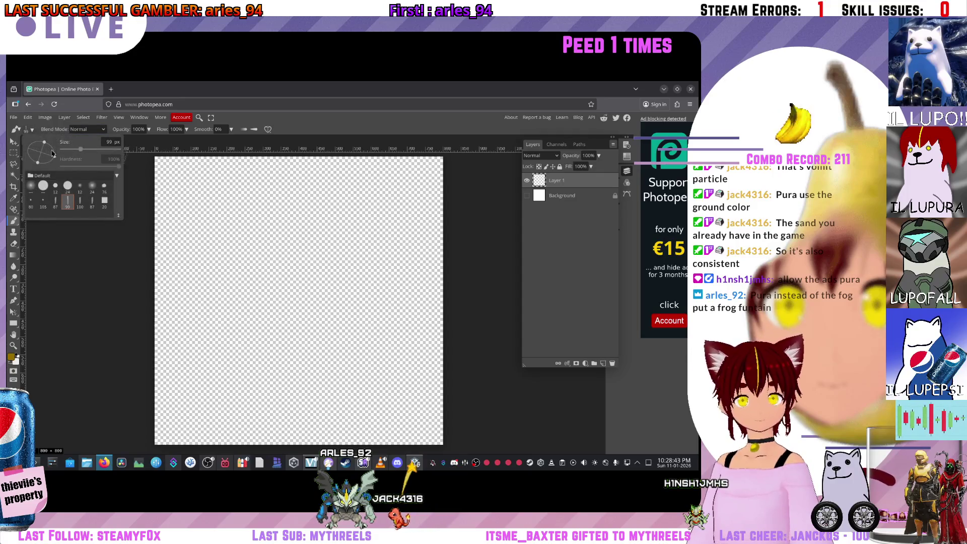
{"action": "left_click", "coordinate": [90, 187]}
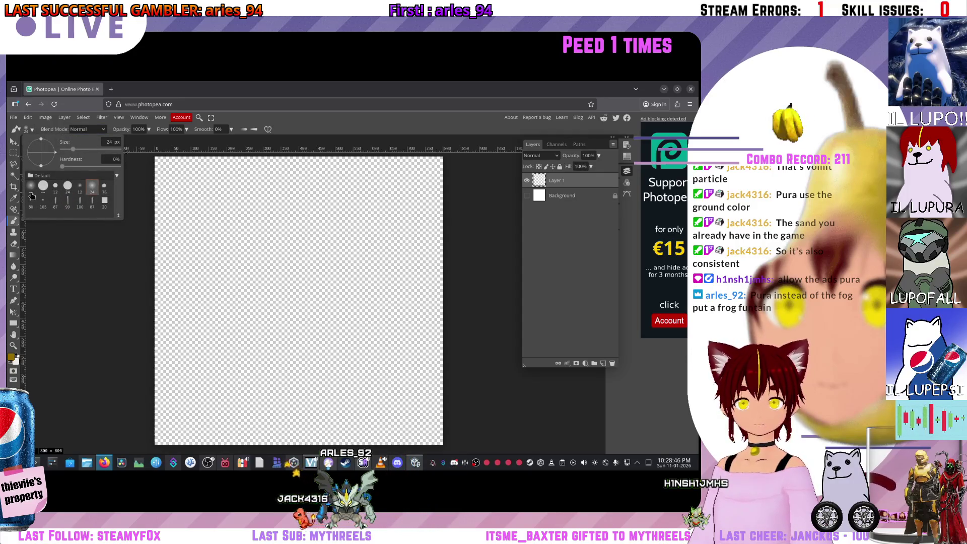
{"action": "left_click", "coordinate": [183, 224]}
{"action": "mouse_move", "coordinate": [207, 229]}
{"action": "left_mouse_down"}
{"action": "mouse_move", "coordinate": [328, 226]}
{"action": "mouse_move", "coordinate": [311, 300]}
{"action": "left_mouse_up"}
{"action": "key", "text": "ctrl+z"}
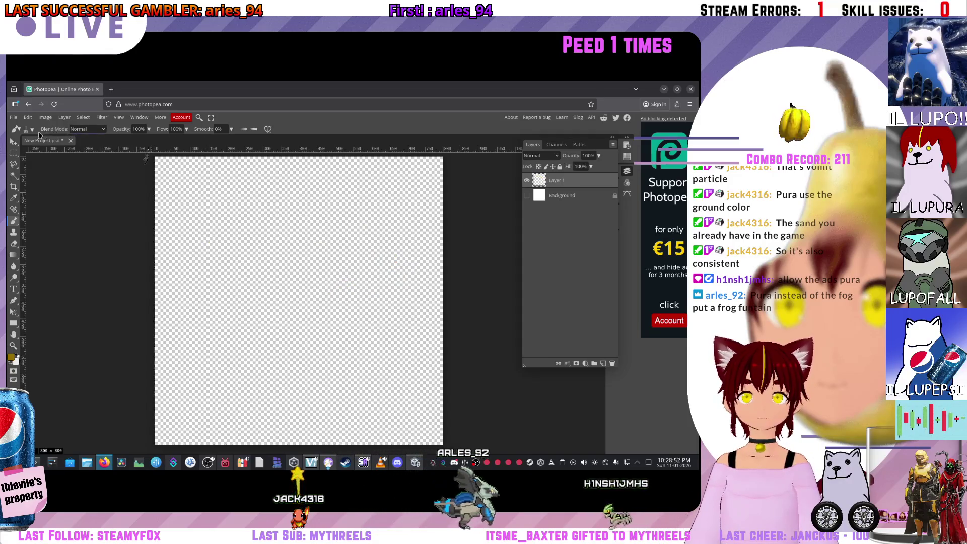
Step: Enlarge the soft brush from 76 px to 190 px and dab gold near the canvas top
{"action": "left_click", "coordinate": [29, 130]}
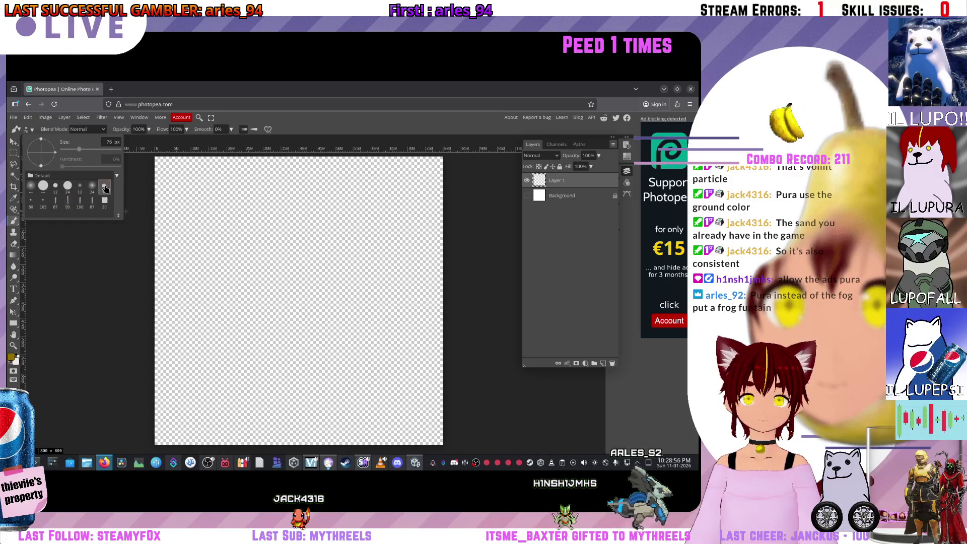
{"action": "left_click", "coordinate": [106, 193]}
{"action": "mouse_move", "coordinate": [217, 215]}
{"action": "left_mouse_down"}
{"action": "mouse_move", "coordinate": [297, 252]}
{"action": "mouse_move", "coordinate": [288, 297]}
{"action": "left_mouse_up"}
{"action": "key", "text": "ctrl+z"}
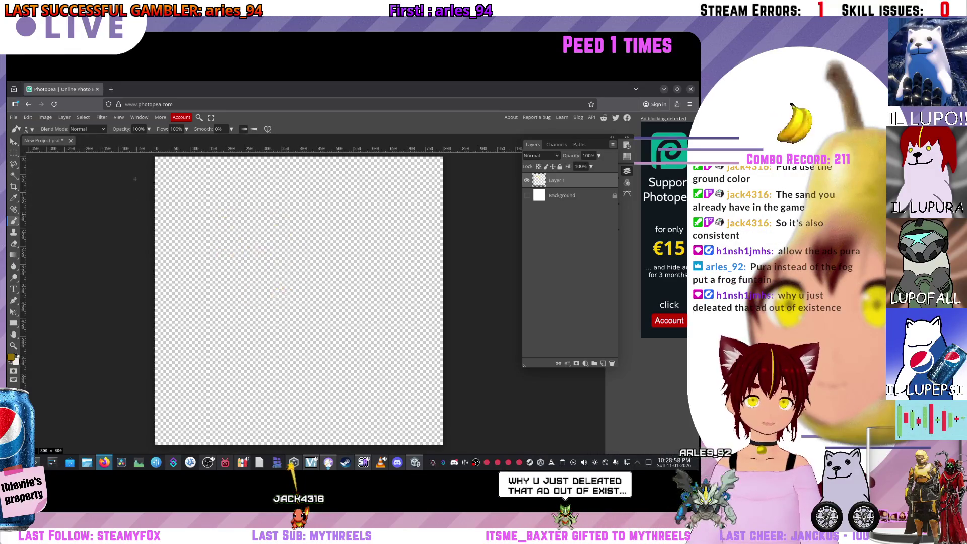
{"action": "left_click", "coordinate": [33, 131]}
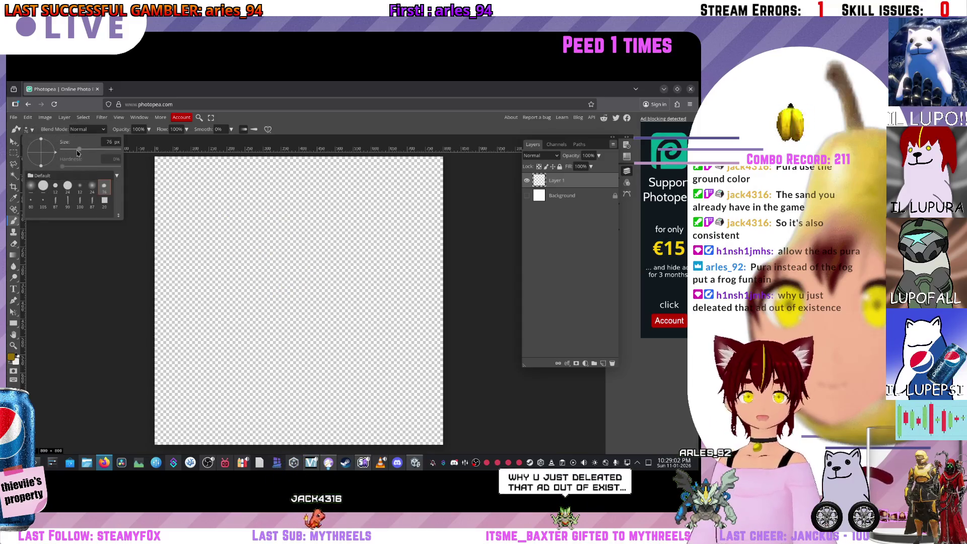
{"action": "left_click_drag", "start_coordinate": [78, 153], "coordinate": [80, 153]}
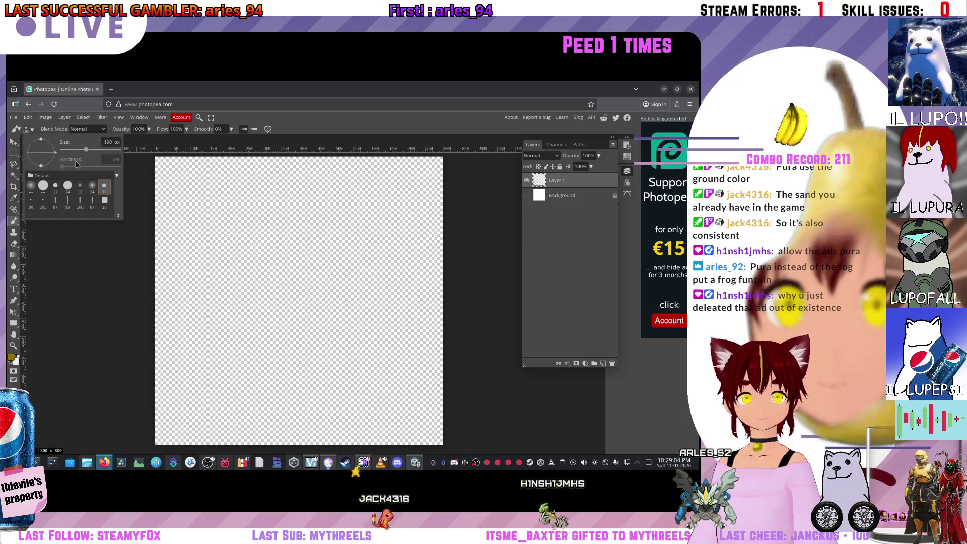
{"action": "left_click", "coordinate": [312, 220]}
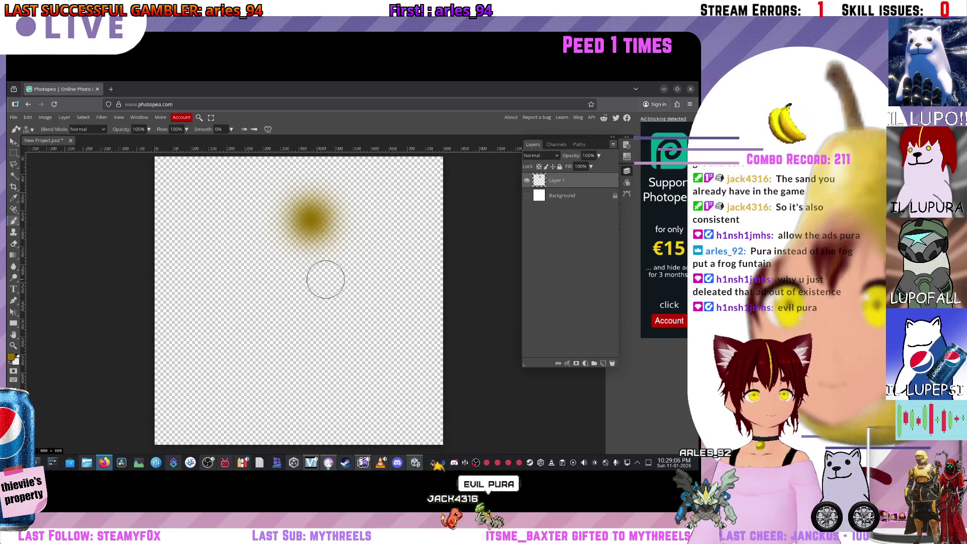
Step: Undo the dab, lower brush opacity to about 37%, and paint soft olive-gold smoke strokes
{"action": "key", "text": "ctrl+z"}
{"action": "left_click", "coordinate": [32, 131]}
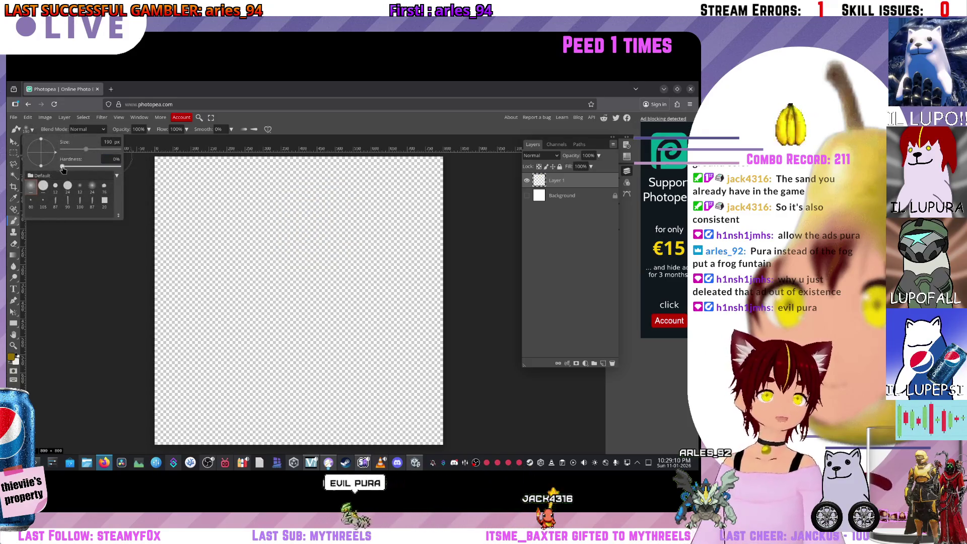
{"action": "left_click_drag", "start_coordinate": [506, 195], "coordinate": [395, 199]}
{"action": "left_click_drag", "start_coordinate": [148, 129], "coordinate": [100, 135]}
{"action": "mouse_move", "coordinate": [234, 230]}
{"action": "left_mouse_down"}
{"action": "mouse_move", "coordinate": [263, 293]}
{"action": "mouse_move", "coordinate": [233, 250]}
{"action": "mouse_move", "coordinate": [289, 242]}
{"action": "mouse_move", "coordinate": [306, 284]}
{"action": "mouse_move", "coordinate": [375, 230]}
{"action": "mouse_move", "coordinate": [353, 324]}
{"action": "mouse_move", "coordinate": [217, 357]}
{"action": "mouse_move", "coordinate": [229, 275]}
{"action": "mouse_move", "coordinate": [280, 228]}
{"action": "mouse_move", "coordinate": [339, 309]}
{"action": "mouse_move", "coordinate": [430, 302]}
{"action": "mouse_move", "coordinate": [408, 254]}
{"action": "left_mouse_up"}
{"action": "mouse_move", "coordinate": [408, 254]}
{"action": "left_mouse_down"}
{"action": "mouse_move", "coordinate": [368, 221]}
{"action": "mouse_move", "coordinate": [233, 216]}
{"action": "mouse_move", "coordinate": [295, 194]}
{"action": "mouse_move", "coordinate": [308, 421]}
{"action": "mouse_move", "coordinate": [401, 395]}
{"action": "mouse_move", "coordinate": [352, 385]}
{"action": "mouse_move", "coordinate": [266, 319]}
{"action": "mouse_move", "coordinate": [305, 300]}
{"action": "mouse_move", "coordinate": [237, 328]}
{"action": "mouse_move", "coordinate": [352, 302]}
{"action": "left_mouse_up"}
Step: Open Save for web export as an 800×800 PNG
{"action": "scroll", "coordinate": [423, 205], "scroll_direction": "down", "scroll_amount": 2}
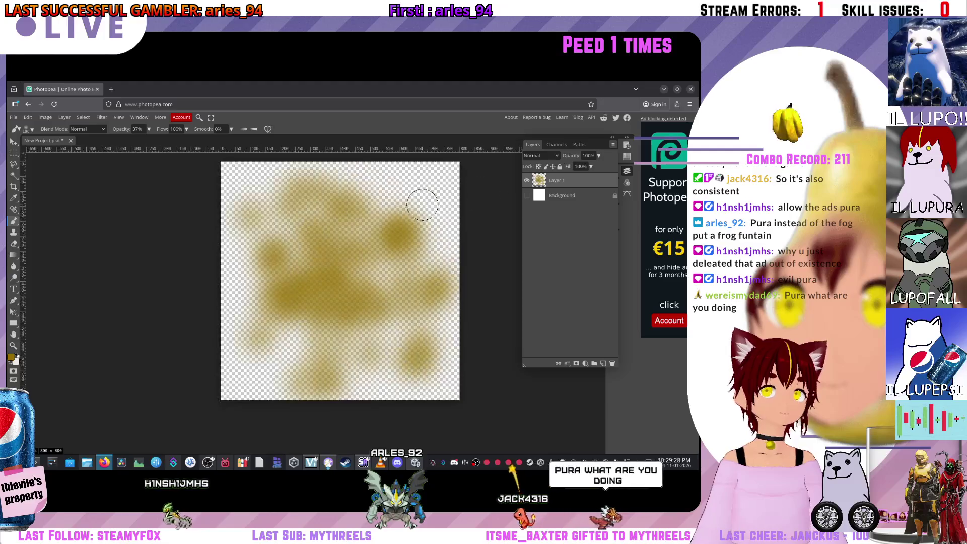
{"action": "scroll", "coordinate": [379, 284], "scroll_direction": "down", "scroll_amount": 2}
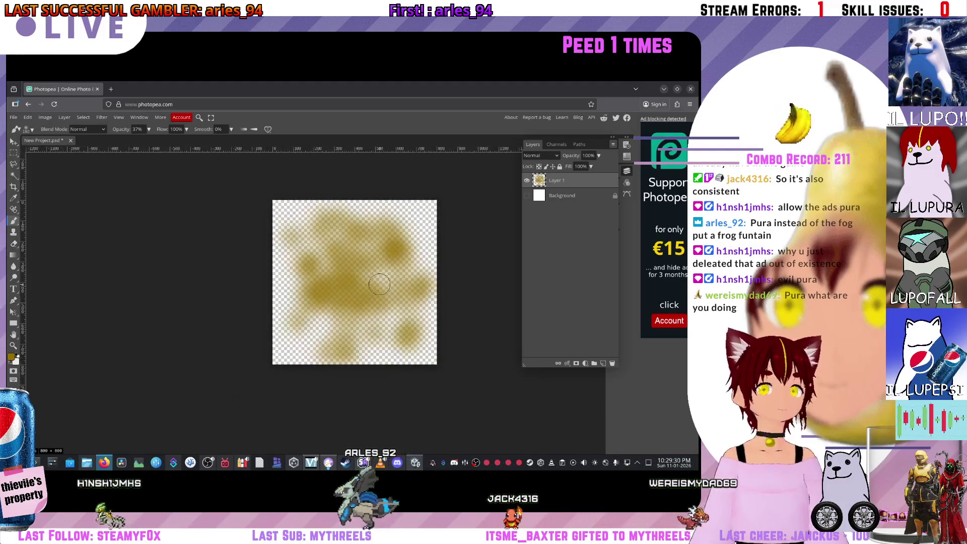
{"action": "key", "text": "ctrl+alt+shift+s"}
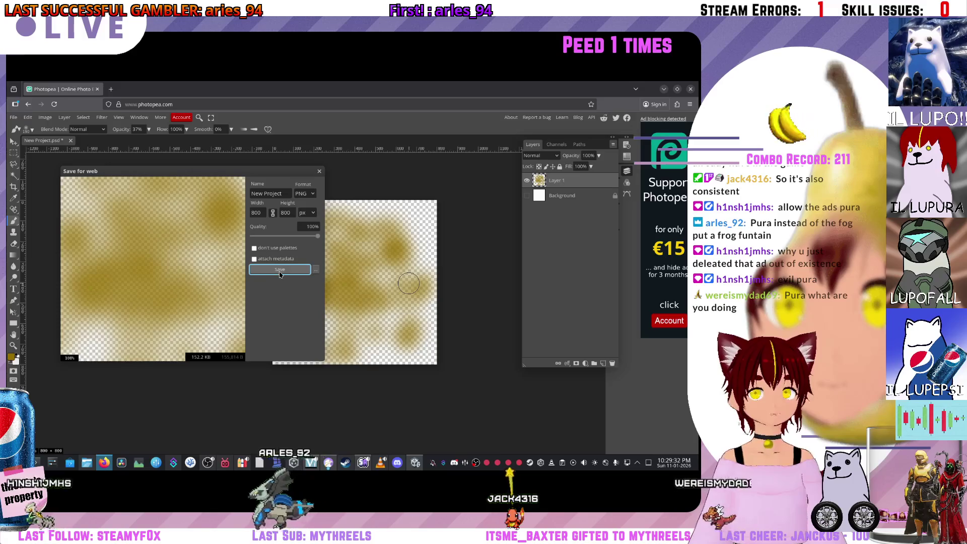
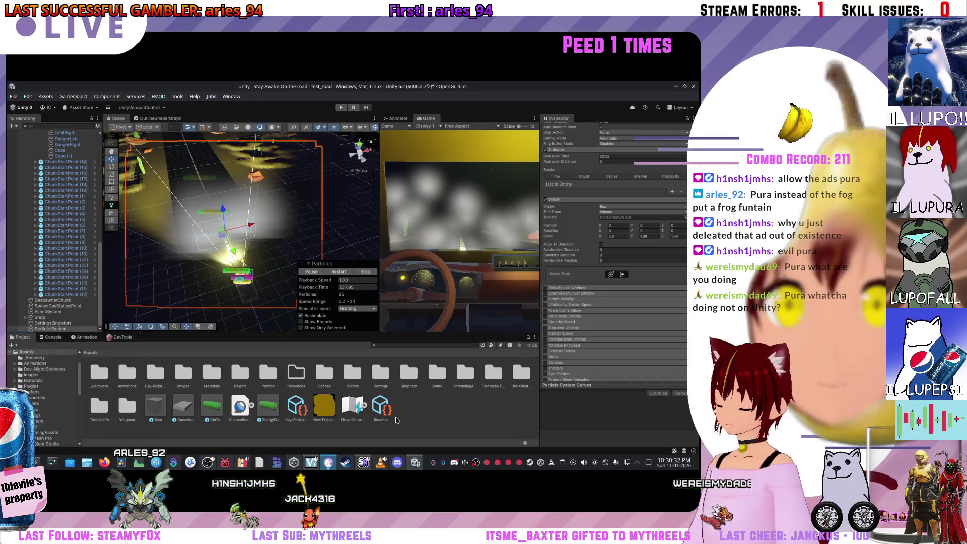
Step: Set the New Project(1) texture to Sprite (2D and UI) in Single sprite mode
{"action": "left_click", "coordinate": [330, 411]}
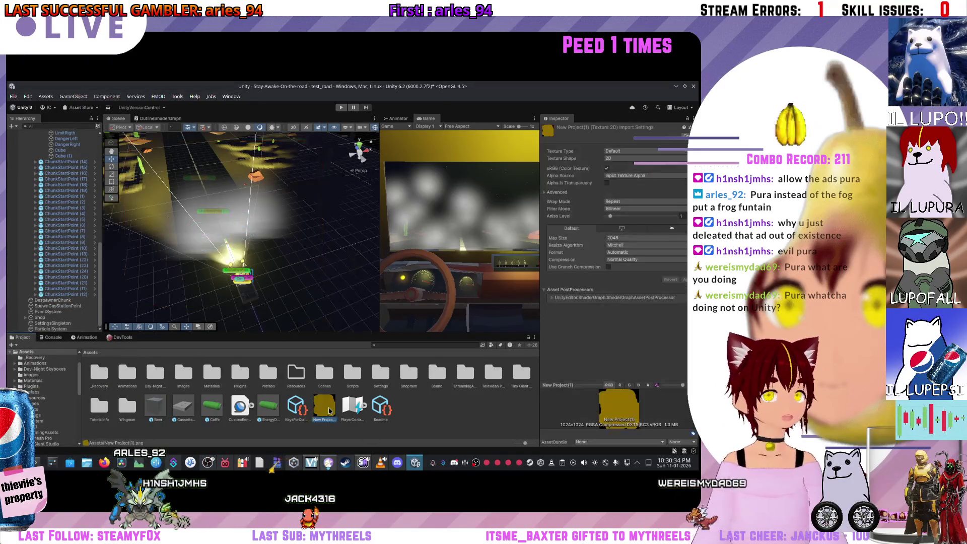
{"action": "left_click", "coordinate": [629, 153]}
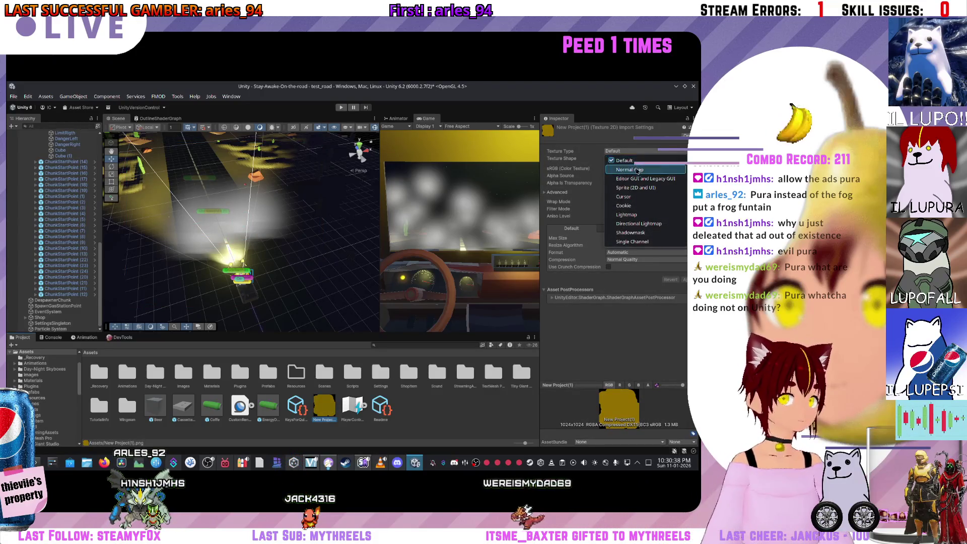
{"action": "left_click", "coordinate": [635, 160]}
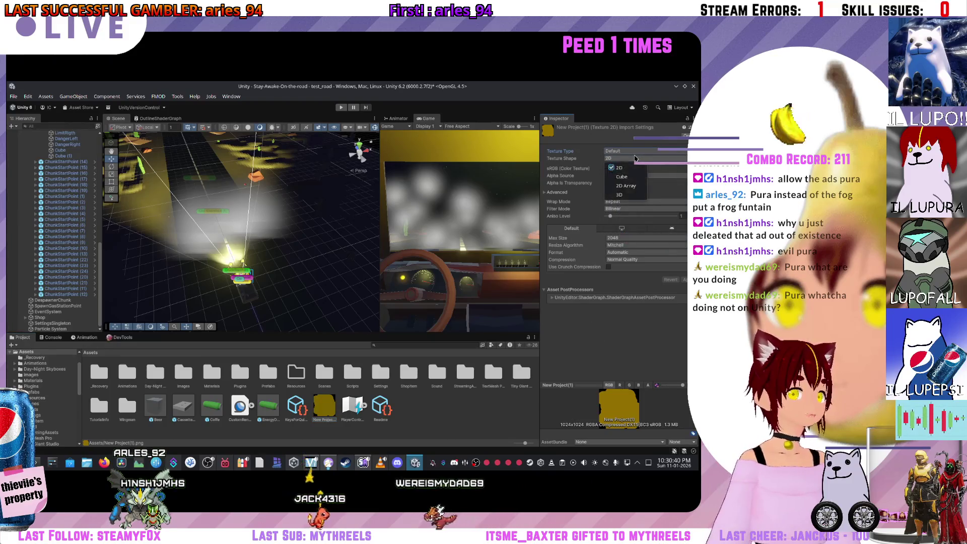
{"action": "left_click", "coordinate": [634, 152]}
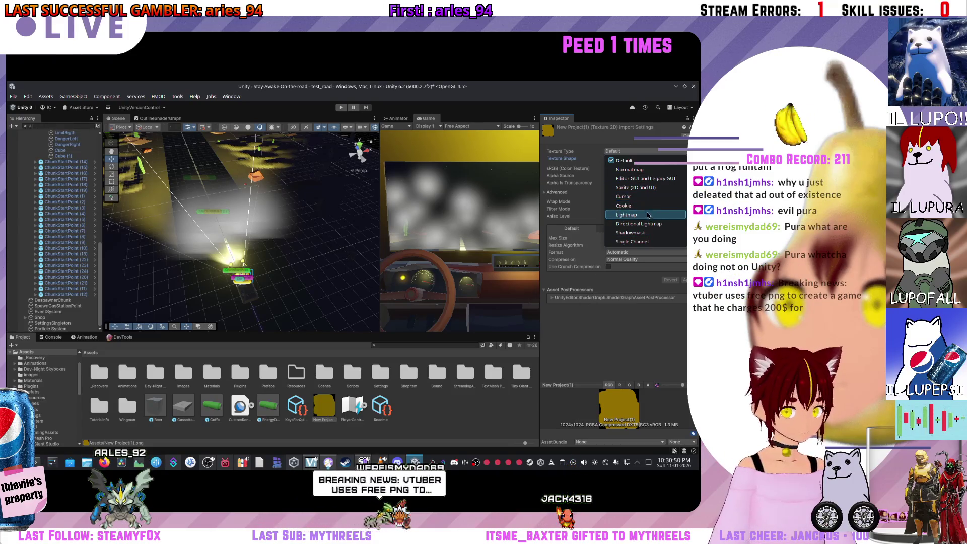
{"action": "left_click", "coordinate": [639, 208]}
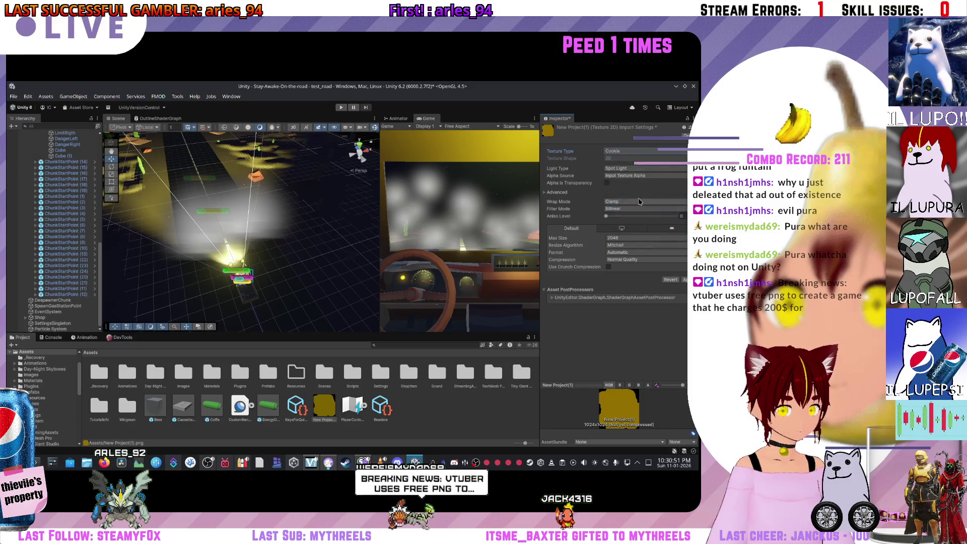
{"action": "left_click", "coordinate": [640, 151]}
{"action": "left_click", "coordinate": [624, 160]}
{"action": "left_click", "coordinate": [637, 151]}
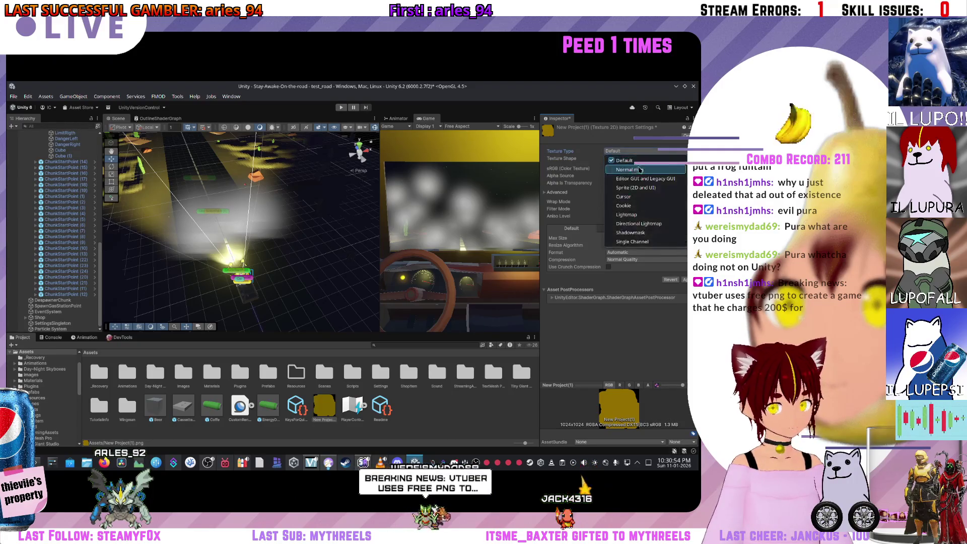
{"action": "left_click", "coordinate": [640, 169]}
{"action": "left_click", "coordinate": [639, 151]}
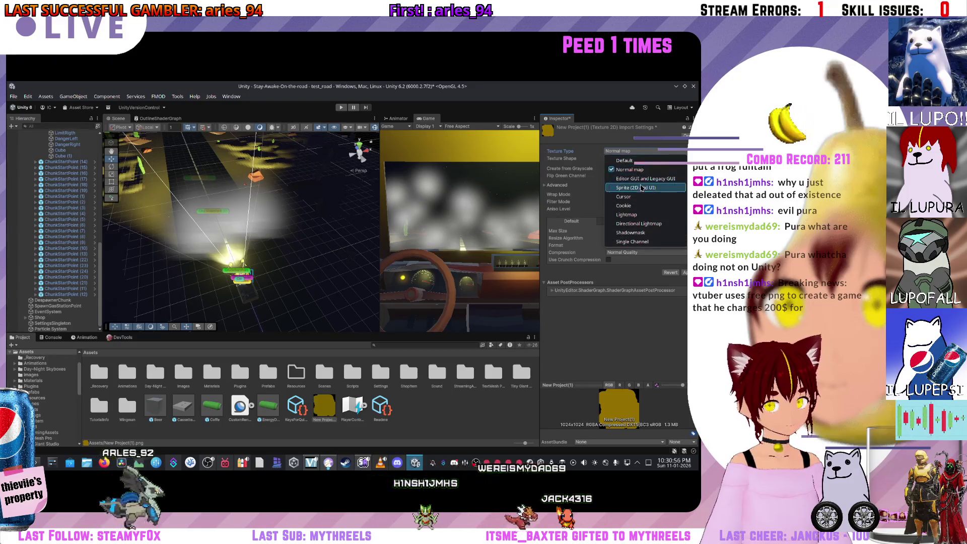
{"action": "left_click", "coordinate": [641, 187]}
{"action": "left_click", "coordinate": [632, 169]}
{"action": "left_click", "coordinate": [627, 177]}
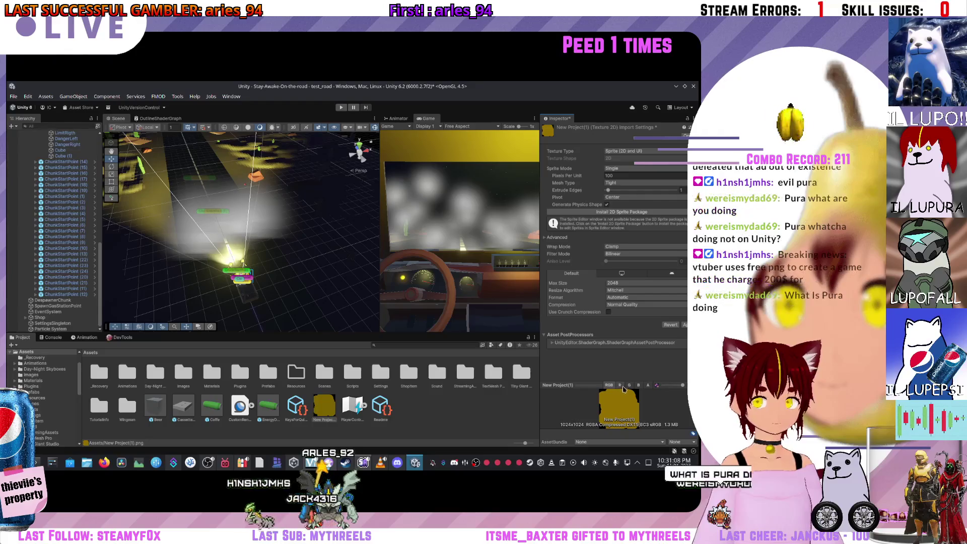
Step: Preview the texture's alpha channel and save the changed import settings
{"action": "left_click", "coordinate": [648, 386]}
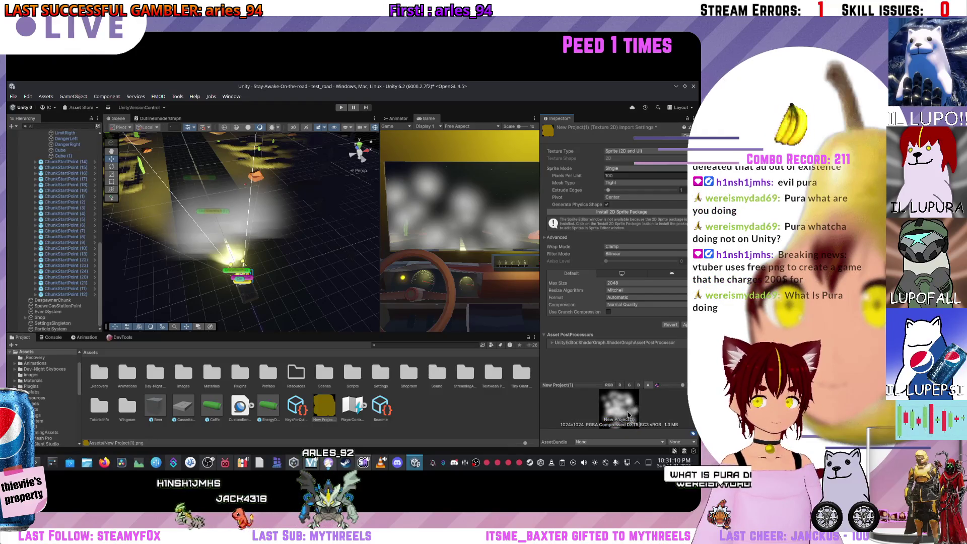
{"action": "left_click", "coordinate": [629, 385]}
{"action": "left_click", "coordinate": [639, 385]}
{"action": "left_click", "coordinate": [648, 385]}
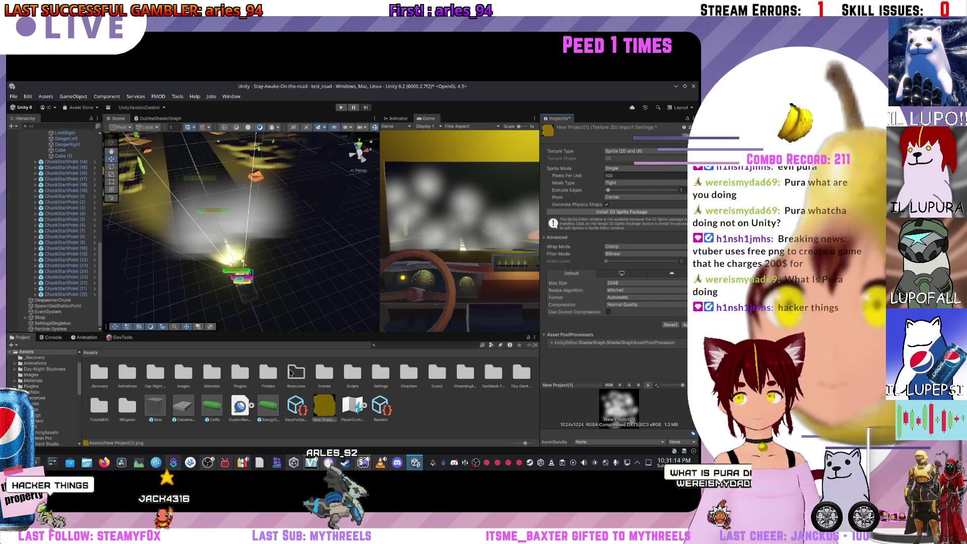
{"action": "left_click", "coordinate": [269, 256]}
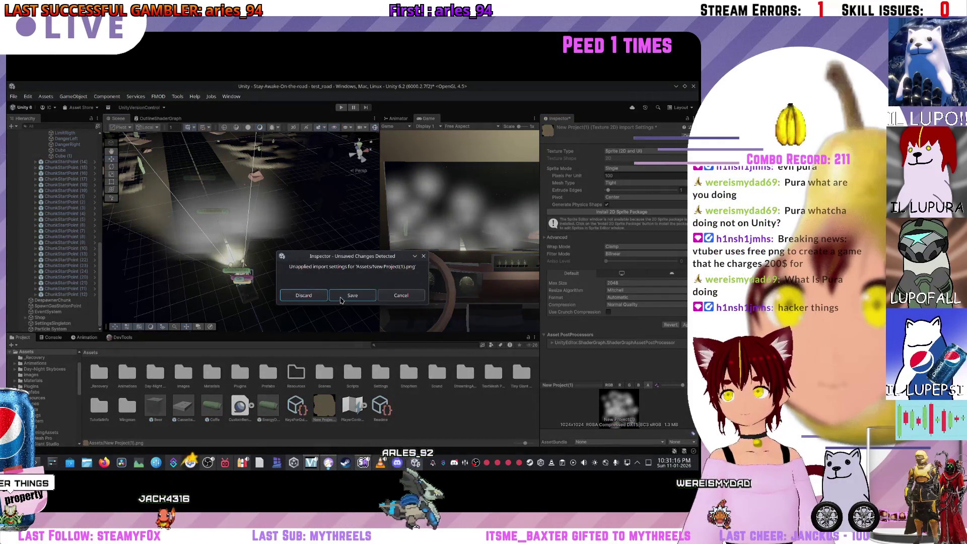
{"action": "left_click", "coordinate": [341, 299]}
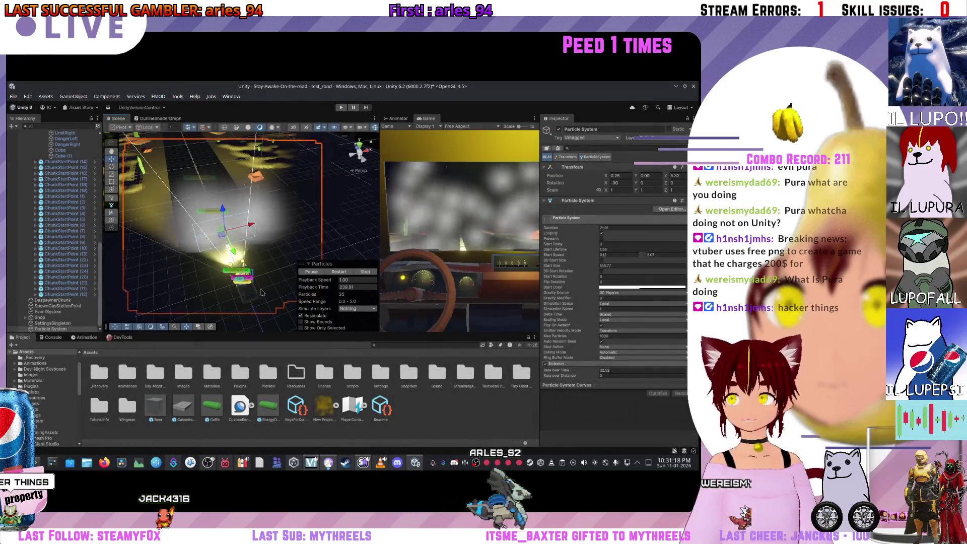
{"action": "scroll", "coordinate": [597, 281], "scroll_direction": "down", "scroll_amount": 10}
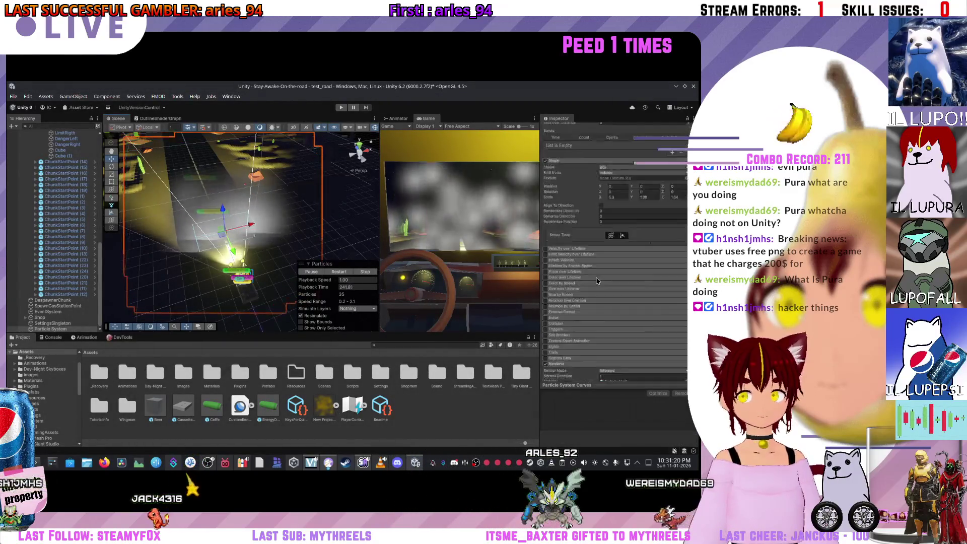
{"action": "scroll", "coordinate": [600, 280], "scroll_direction": "down", "scroll_amount": 10}
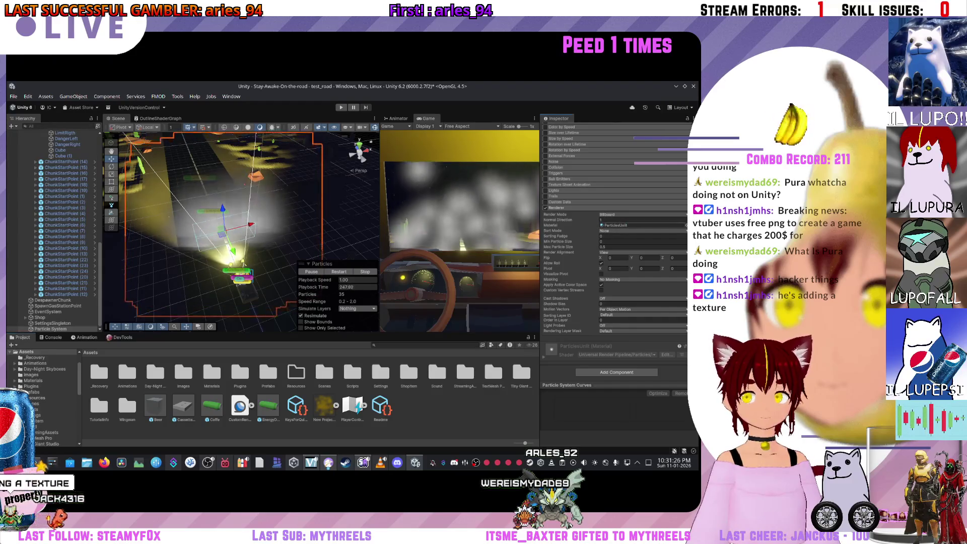
{"action": "left_click", "coordinate": [686, 226]}
{"action": "scroll", "coordinate": [559, 269], "scroll_direction": "up", "scroll_amount": 10}
{"action": "scroll", "coordinate": [564, 261], "scroll_direction": "down", "scroll_amount": 3}
{"action": "scroll", "coordinate": [590, 300], "scroll_direction": "down", "scroll_amount": 10}
{"action": "scroll", "coordinate": [590, 300], "scroll_direction": "down", "scroll_amount": 15}
{"action": "scroll", "coordinate": [554, 307], "scroll_direction": "up", "scroll_amount": 1}
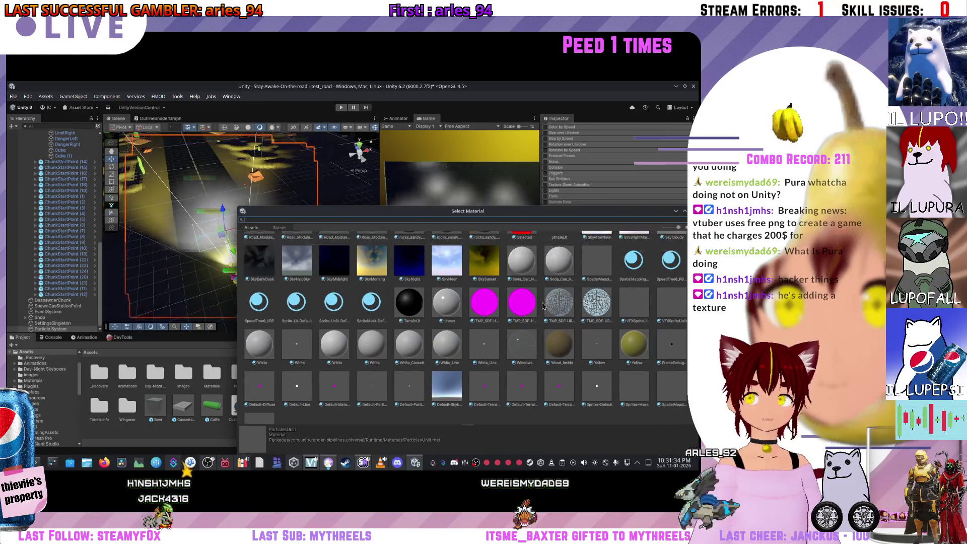
{"action": "scroll", "coordinate": [521, 306], "scroll_direction": "down", "scroll_amount": 2}
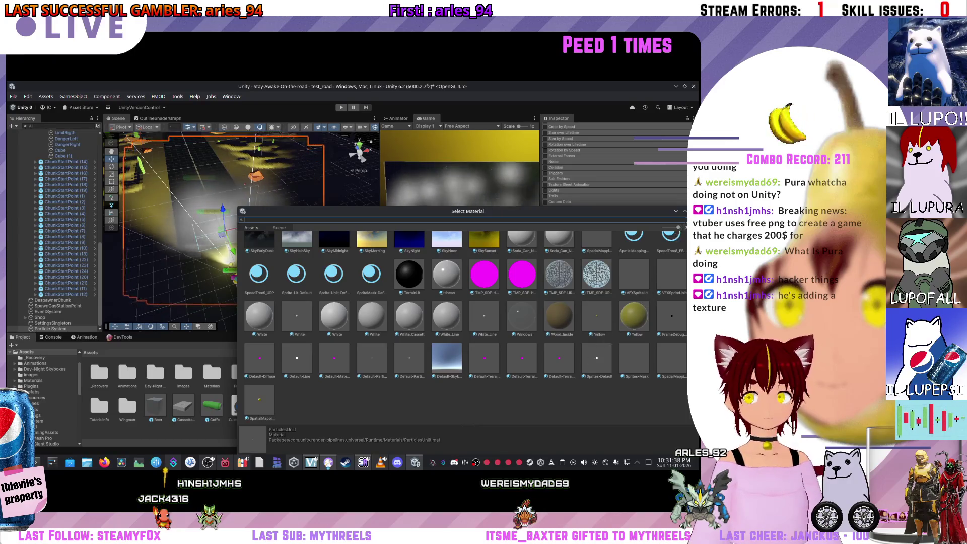
{"action": "scroll", "coordinate": [655, 291], "scroll_direction": "up", "scroll_amount": 5}
{"action": "scroll", "coordinate": [654, 291], "scroll_direction": "up", "scroll_amount": 10}
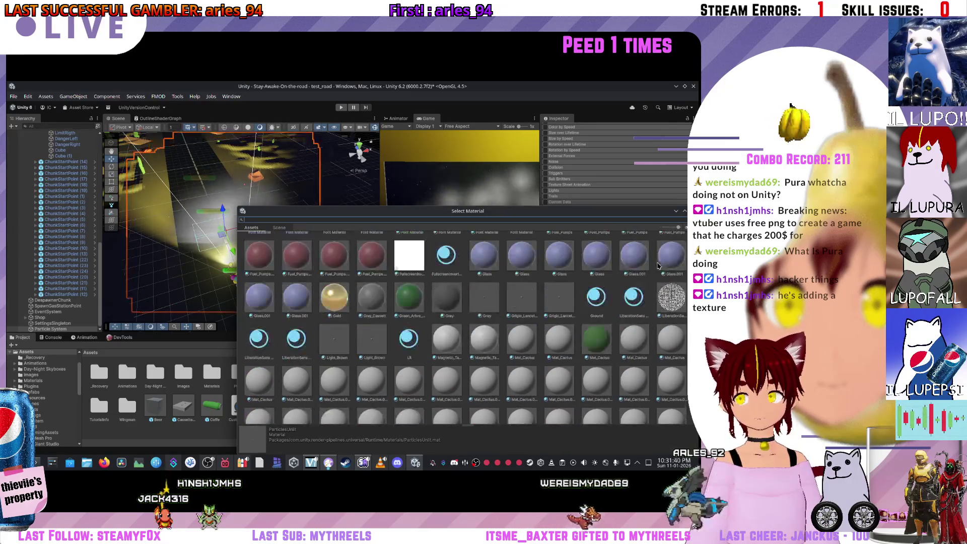
{"action": "scroll", "coordinate": [595, 327], "scroll_direction": "up", "scroll_amount": 3}
{"action": "scroll", "coordinate": [595, 326], "scroll_direction": "up", "scroll_amount": 2}
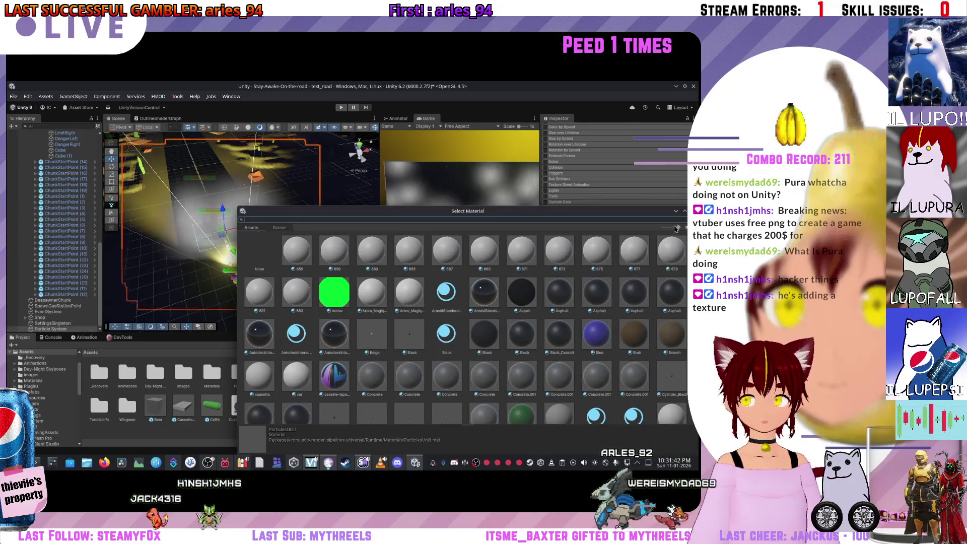
{"action": "scroll", "coordinate": [608, 361], "scroll_direction": "down", "scroll_amount": 8}
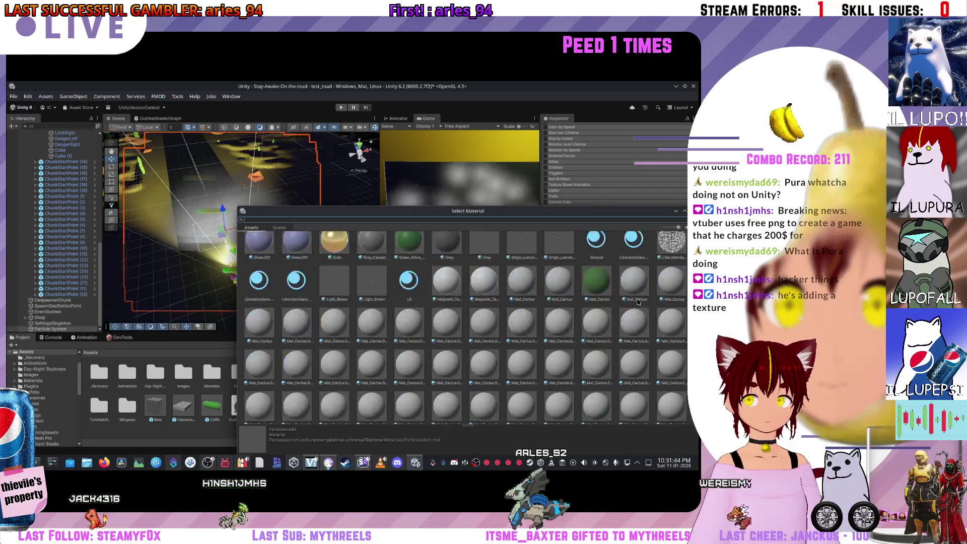
{"action": "key", "text": "Escape"}
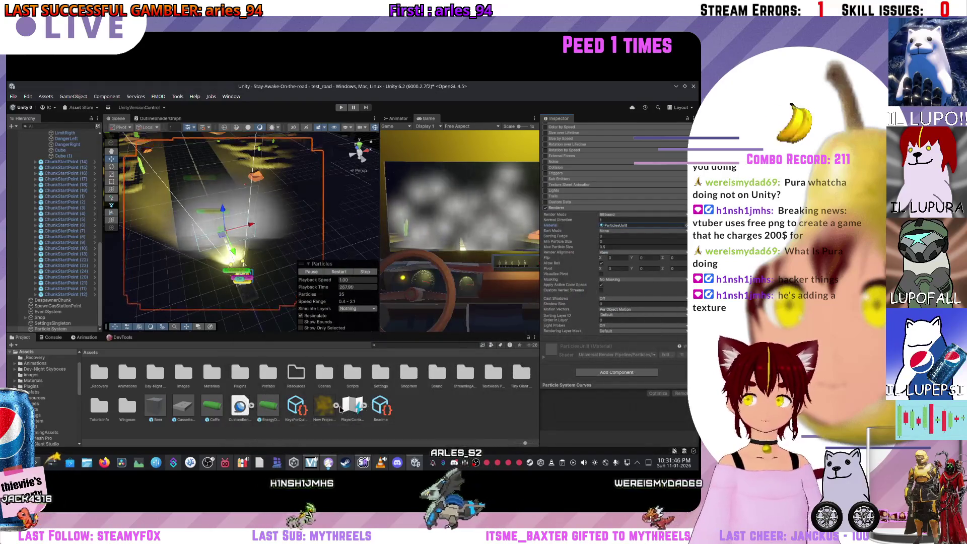
Step: Create a material named New Material in Assets, then reselect the Particle System
{"action": "left_click", "coordinate": [325, 404]}
{"action": "right_click", "coordinate": [325, 405]}
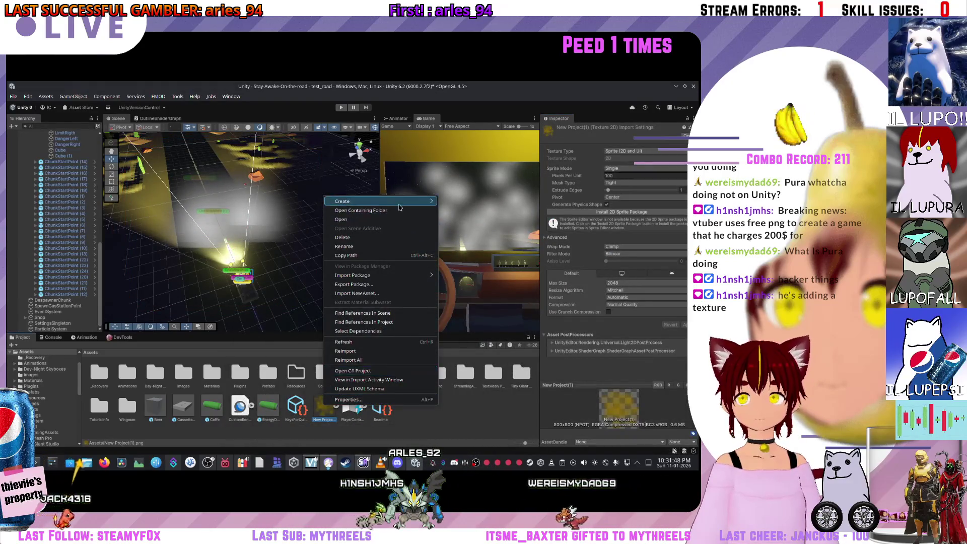
{"action": "mouse_move", "coordinate": [432, 203]}
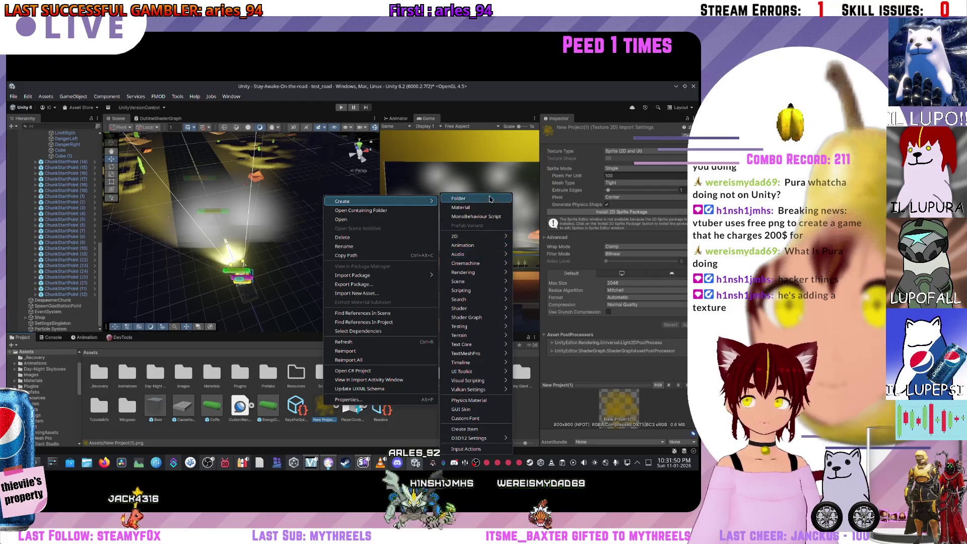
{"action": "left_click", "coordinate": [487, 211]}
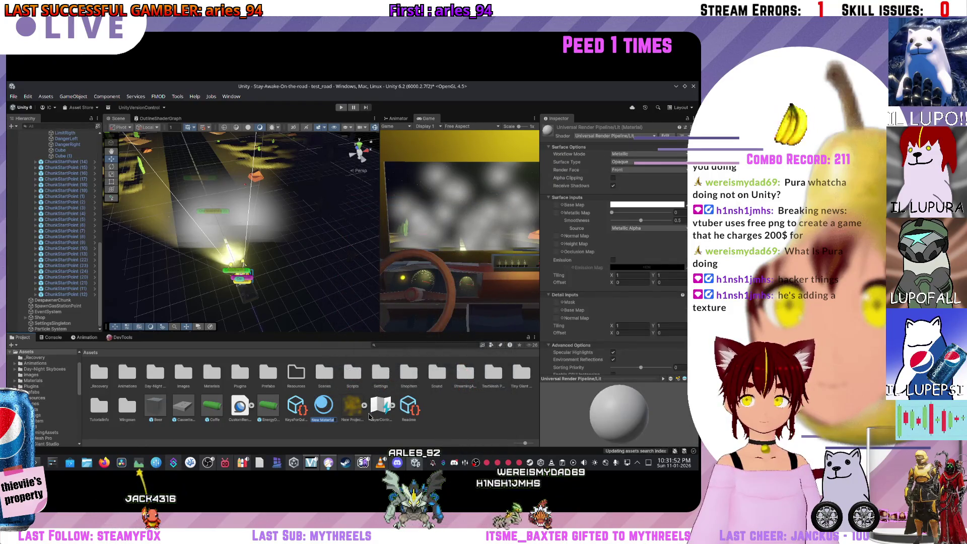
{"action": "key", "text": "Return"}
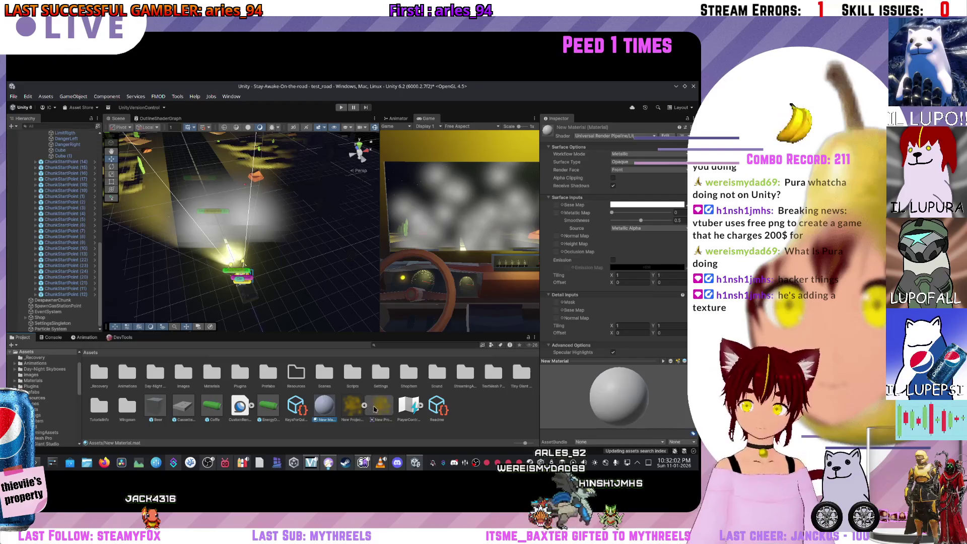
{"action": "left_click", "coordinate": [375, 409]}
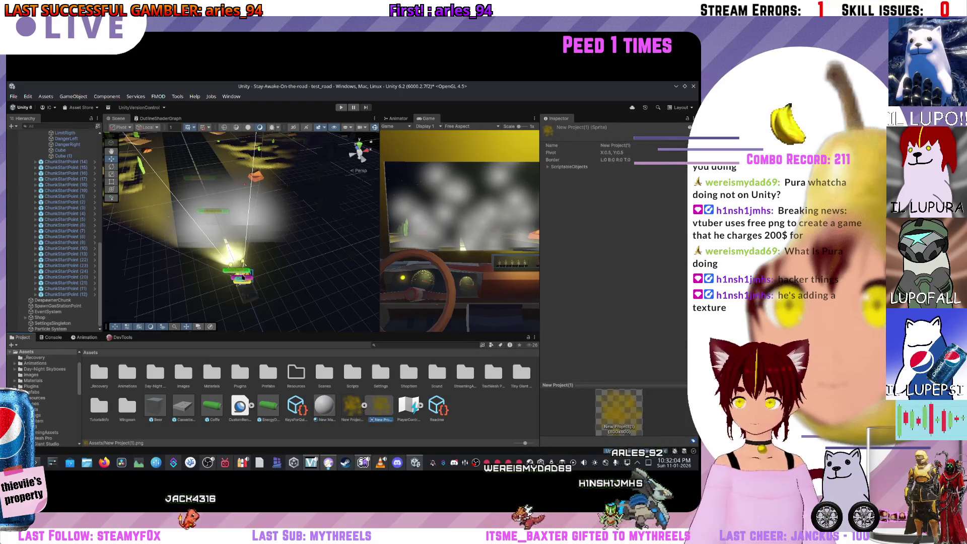
{"action": "left_click", "coordinate": [237, 234]}
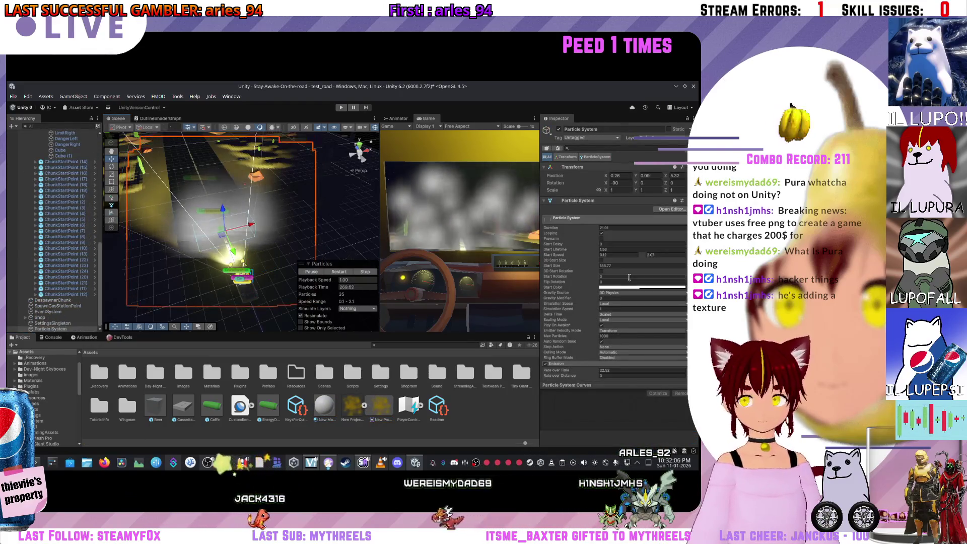
Step: Expand the Renderer's ParticlesUnlit material settings and try dropping an asset onto the system
{"action": "scroll", "coordinate": [633, 335], "scroll_direction": "down", "scroll_amount": 10}
{"action": "scroll", "coordinate": [633, 335], "scroll_direction": "down", "scroll_amount": 5}
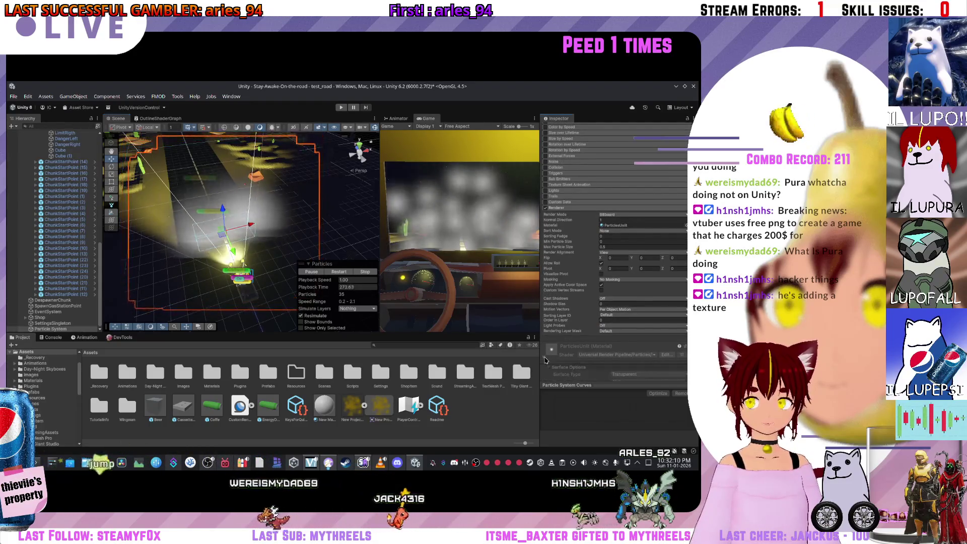
{"action": "left_click", "coordinate": [546, 359]}
{"action": "scroll", "coordinate": [611, 321], "scroll_direction": "down", "scroll_amount": 5}
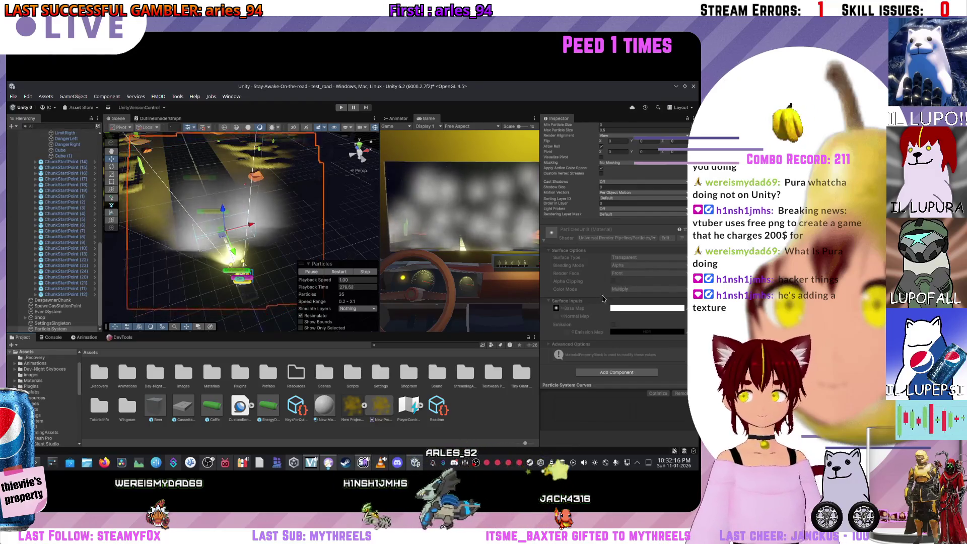
{"action": "scroll", "coordinate": [610, 226], "scroll_direction": "up", "scroll_amount": 15}
{"action": "scroll", "coordinate": [604, 220], "scroll_direction": "up", "scroll_amount": 5}
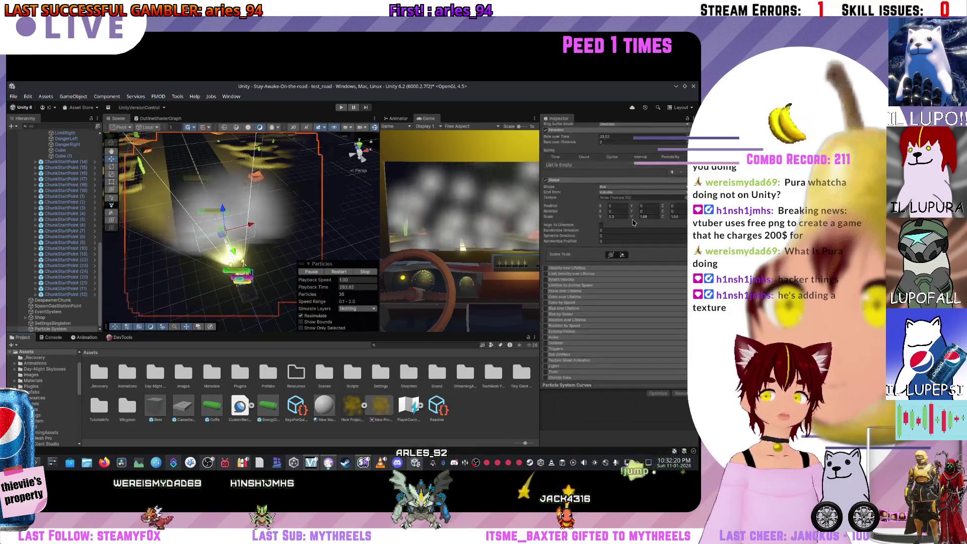
{"action": "left_click_drag", "start_coordinate": [549, 224], "coordinate": [587, 229]}
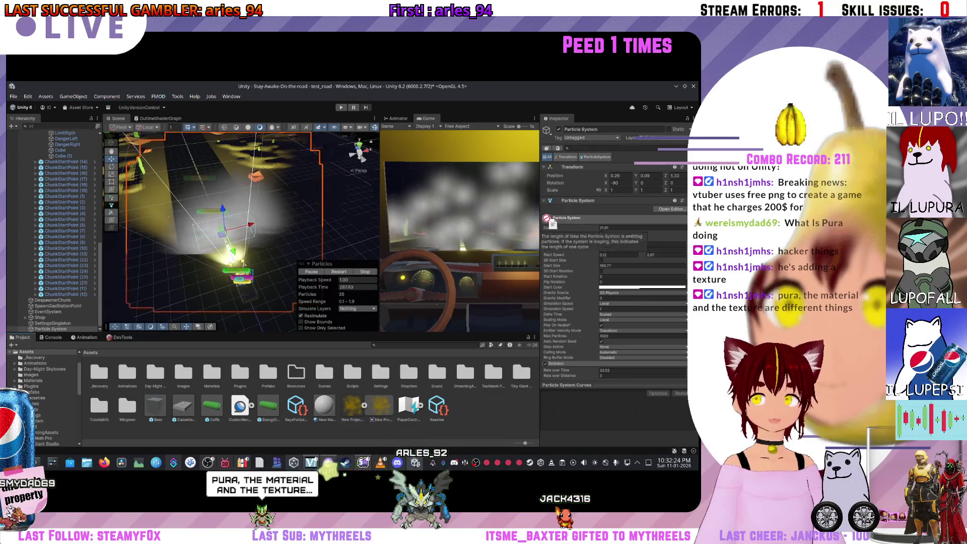
{"action": "scroll", "coordinate": [589, 229], "scroll_direction": "down", "scroll_amount": 5}
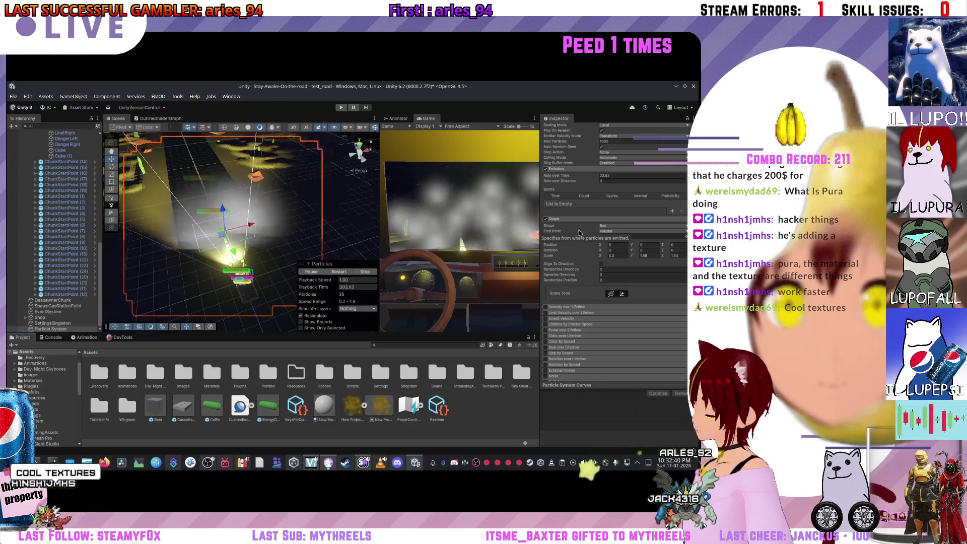
{"action": "scroll", "coordinate": [614, 313], "scroll_direction": "down", "scroll_amount": 5}
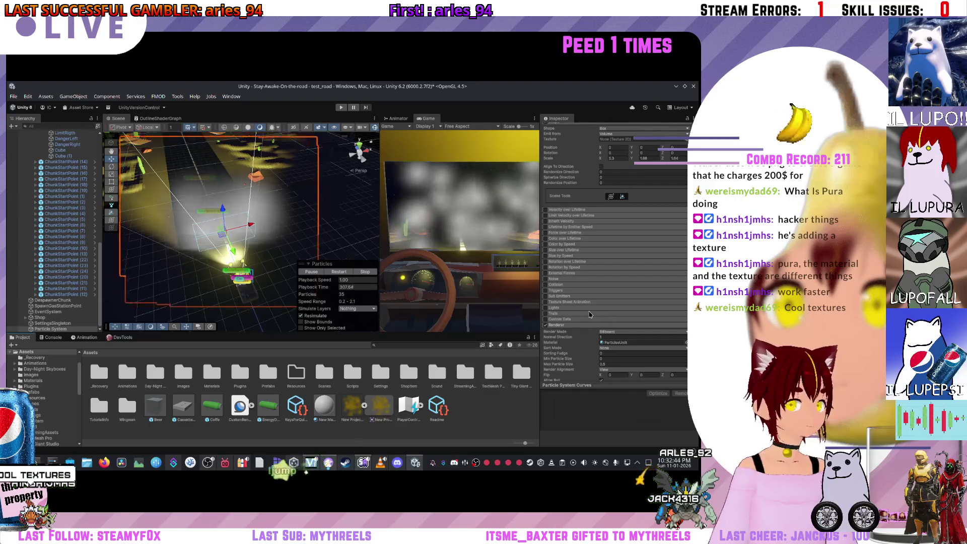
{"action": "scroll", "coordinate": [585, 309], "scroll_direction": "up", "scroll_amount": 6}
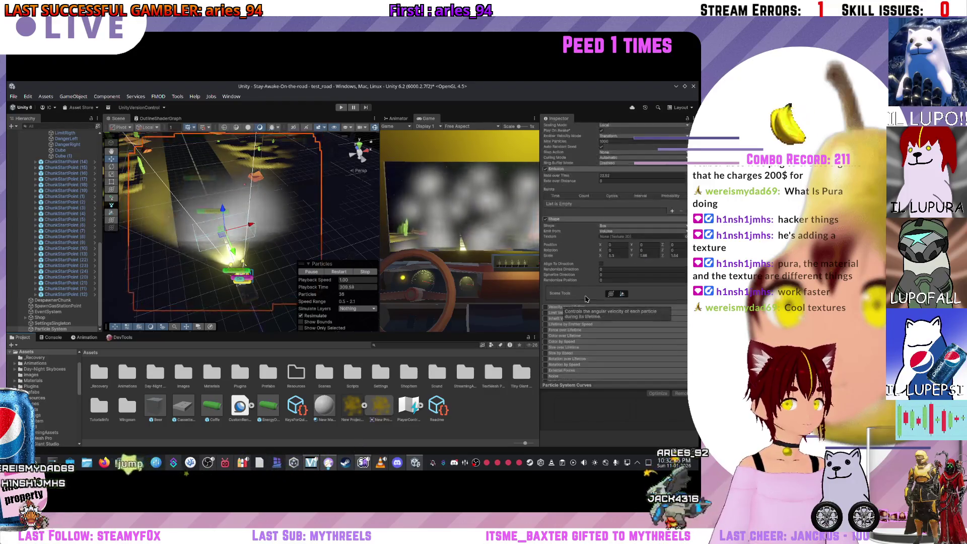
{"action": "scroll", "coordinate": [579, 299], "scroll_direction": "up", "scroll_amount": 8}
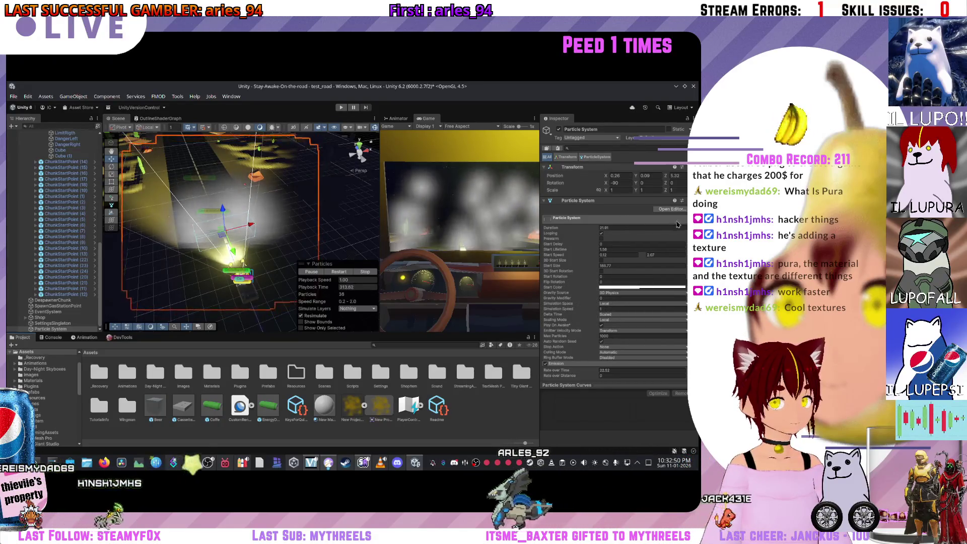
Step: Dismiss the module list and bring up the ParticlesUnlit material's gear options
{"action": "right_click", "coordinate": [643, 362]}
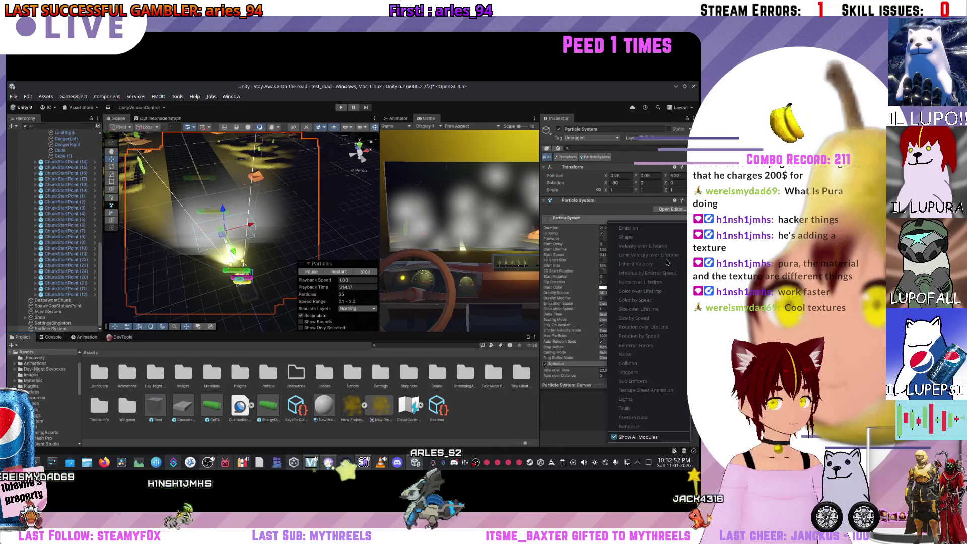
{"action": "key", "text": "Escape"}
{"action": "scroll", "coordinate": [609, 283], "scroll_direction": "down", "scroll_amount": 5}
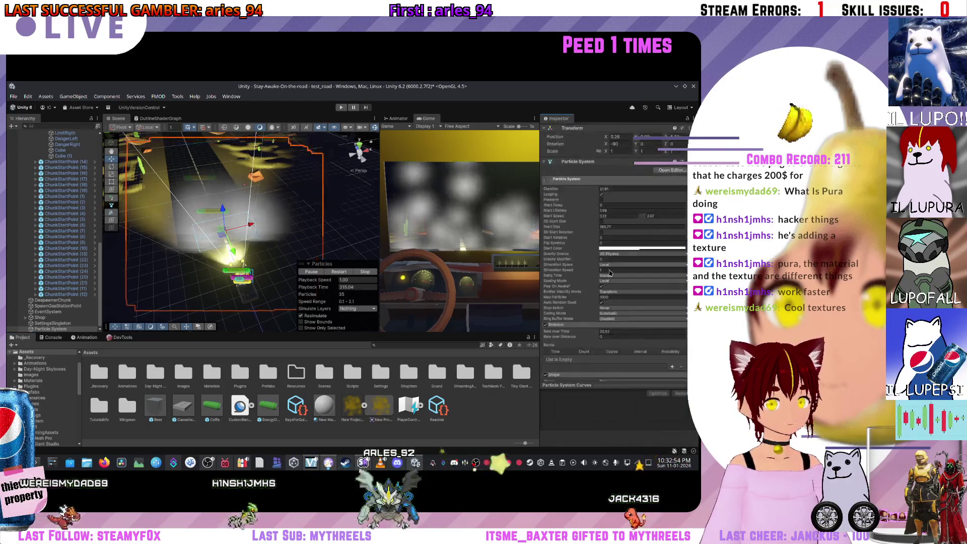
{"action": "scroll", "coordinate": [609, 282], "scroll_direction": "down", "scroll_amount": 15}
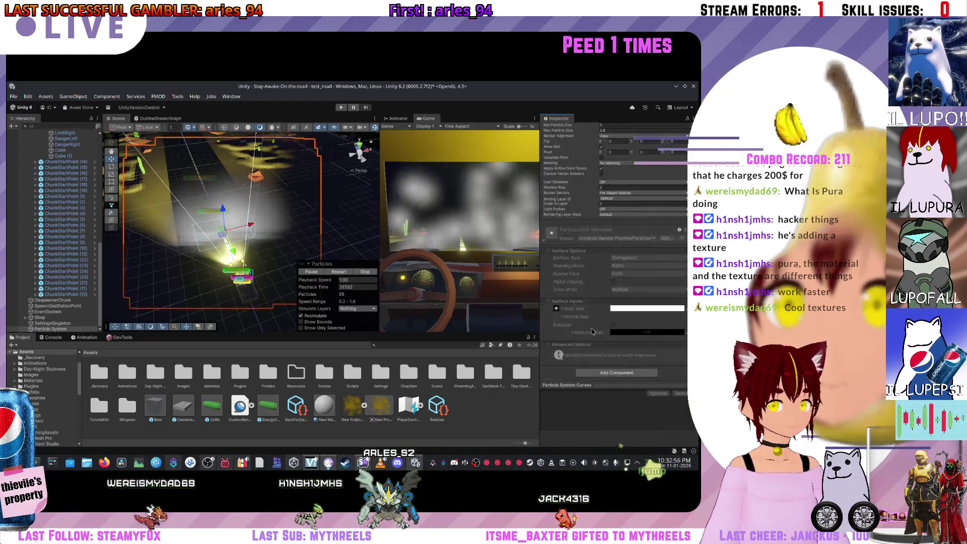
{"action": "scroll", "coordinate": [553, 229], "scroll_direction": "up", "scroll_amount": 5}
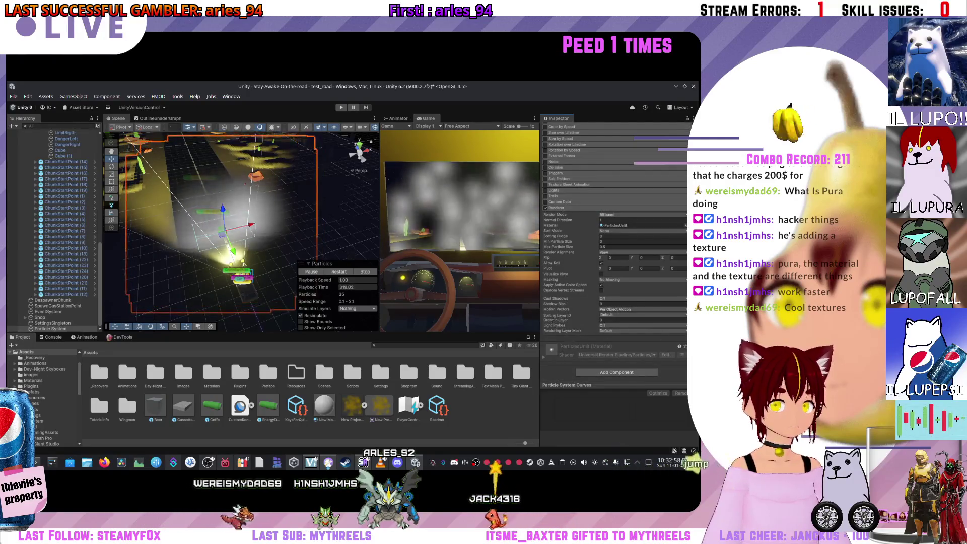
{"action": "left_click", "coordinate": [680, 346]}
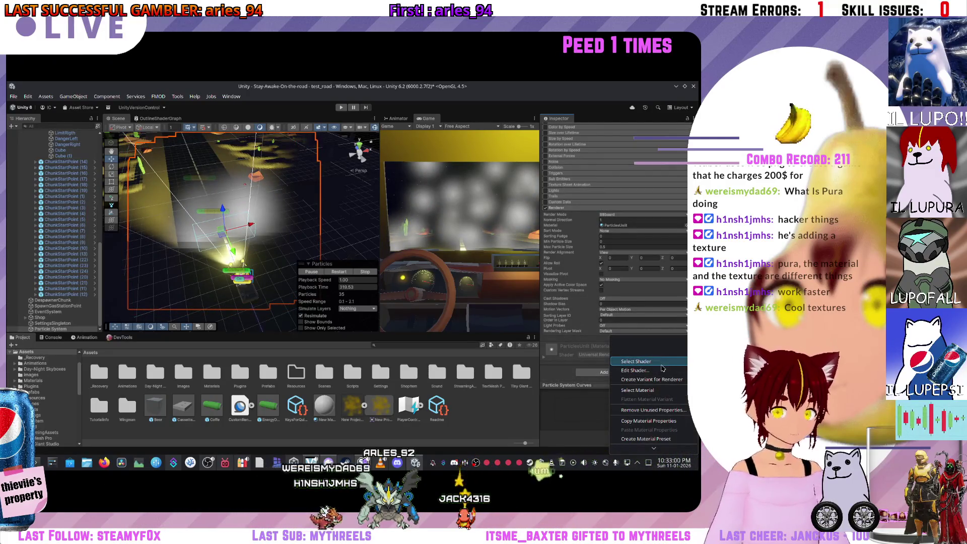
{"action": "left_click", "coordinate": [636, 362]}
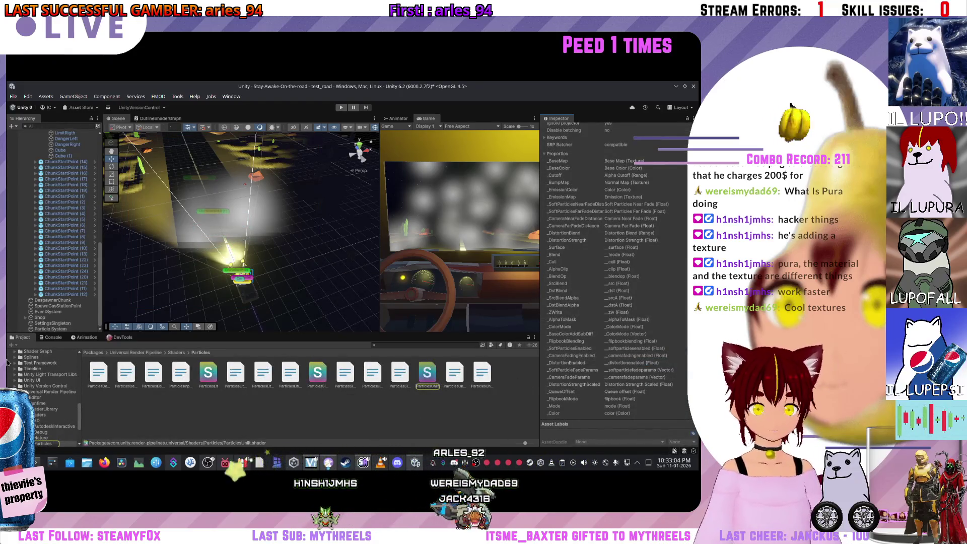
{"action": "left_click", "coordinate": [135, 352]}
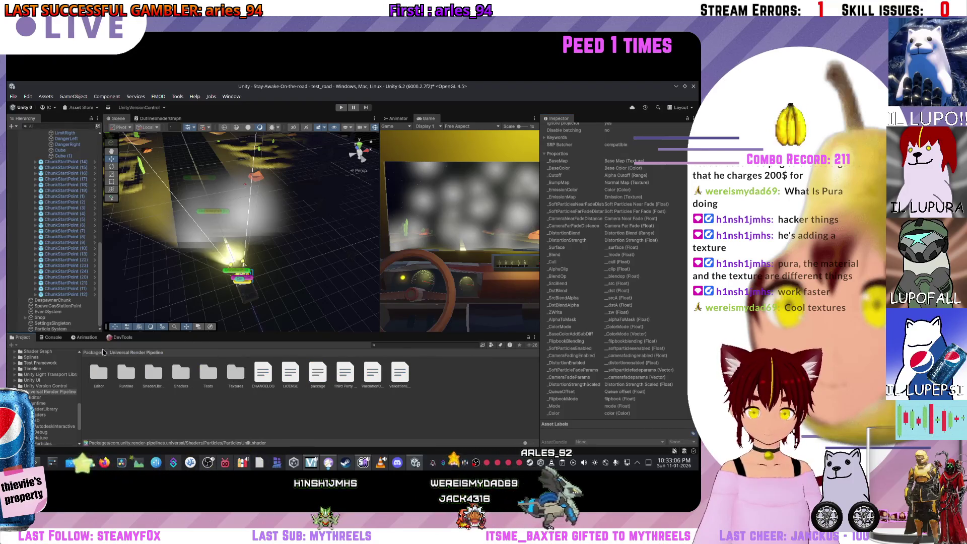
{"action": "scroll", "coordinate": [50, 383], "scroll_direction": "up", "scroll_amount": 5}
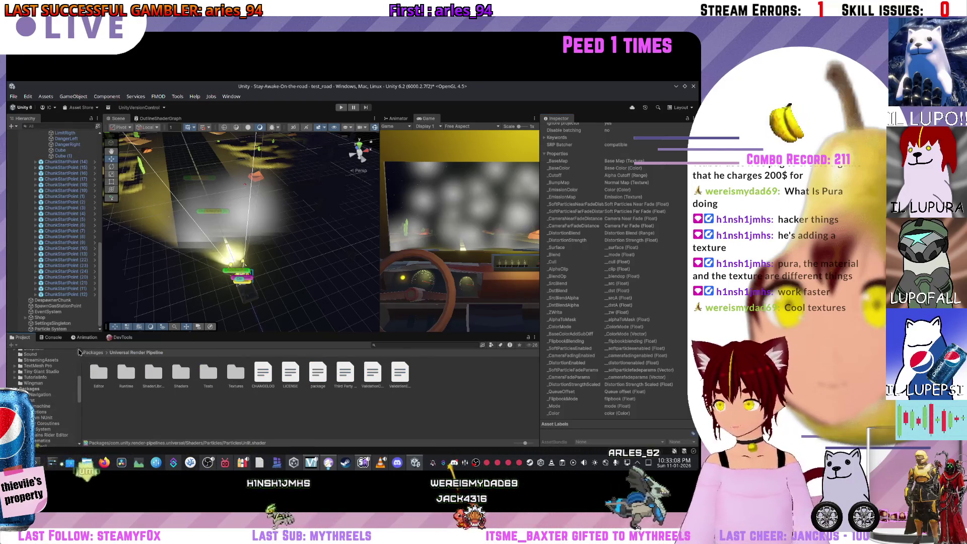
{"action": "left_click", "coordinate": [229, 229]}
{"action": "scroll", "coordinate": [49, 394], "scroll_direction": "down", "scroll_amount": 10}
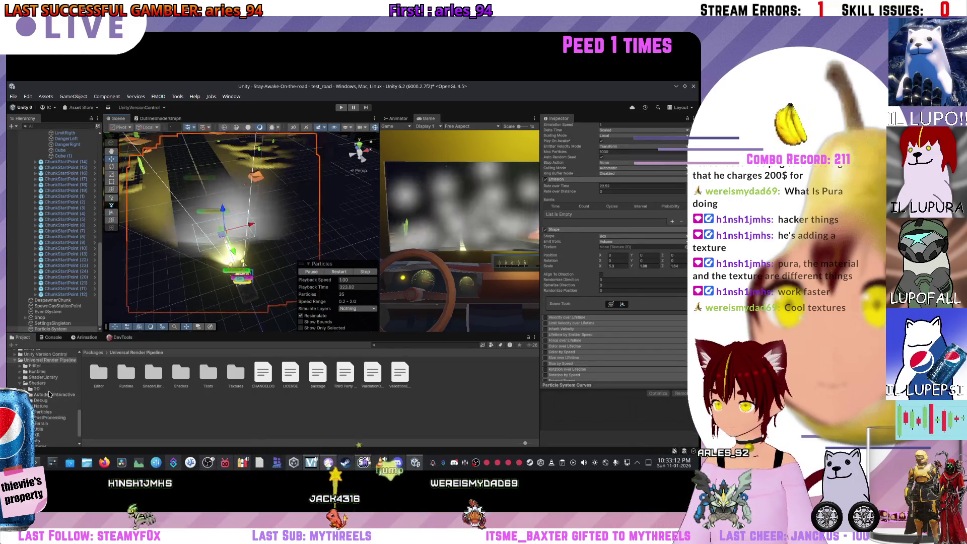
{"action": "left_click", "coordinate": [37, 384]}
{"action": "scroll", "coordinate": [36, 386], "scroll_direction": "up", "scroll_amount": 6}
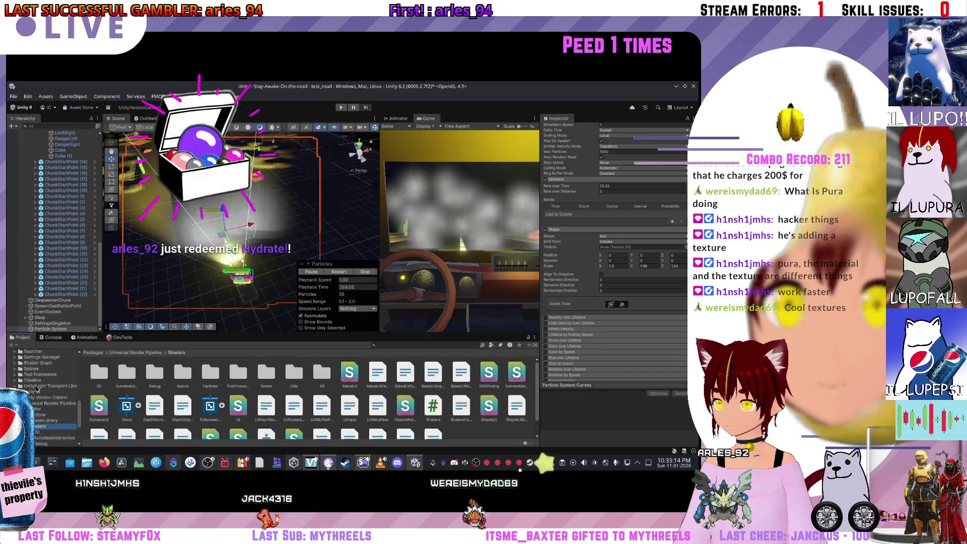
{"action": "scroll", "coordinate": [33, 386], "scroll_direction": "down", "scroll_amount": 3}
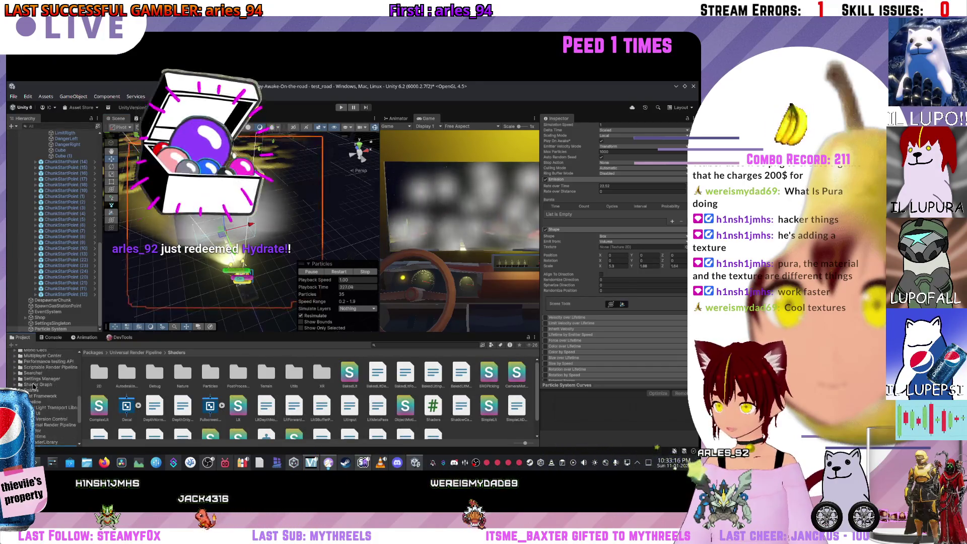
{"action": "scroll", "coordinate": [33, 386], "scroll_direction": "down", "scroll_amount": 3}
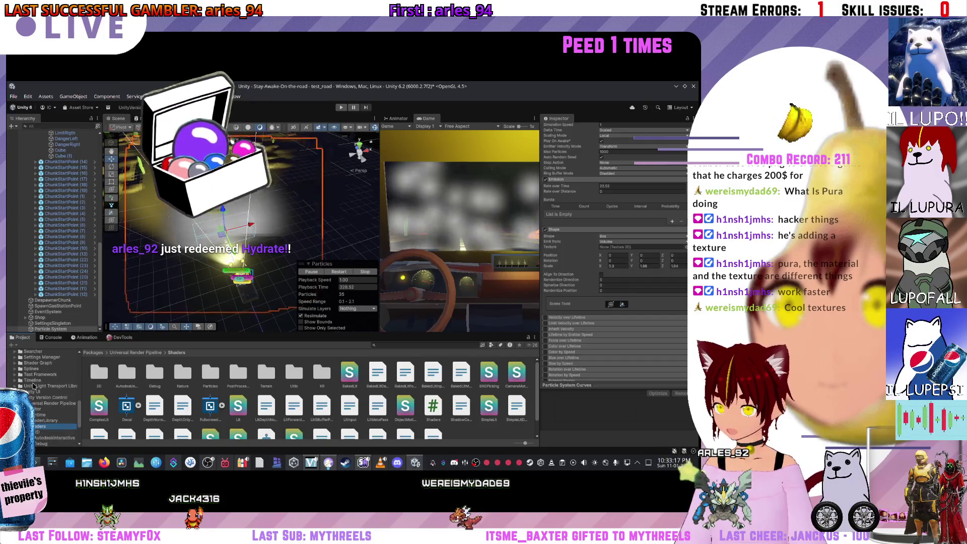
{"action": "left_click", "coordinate": [40, 409]}
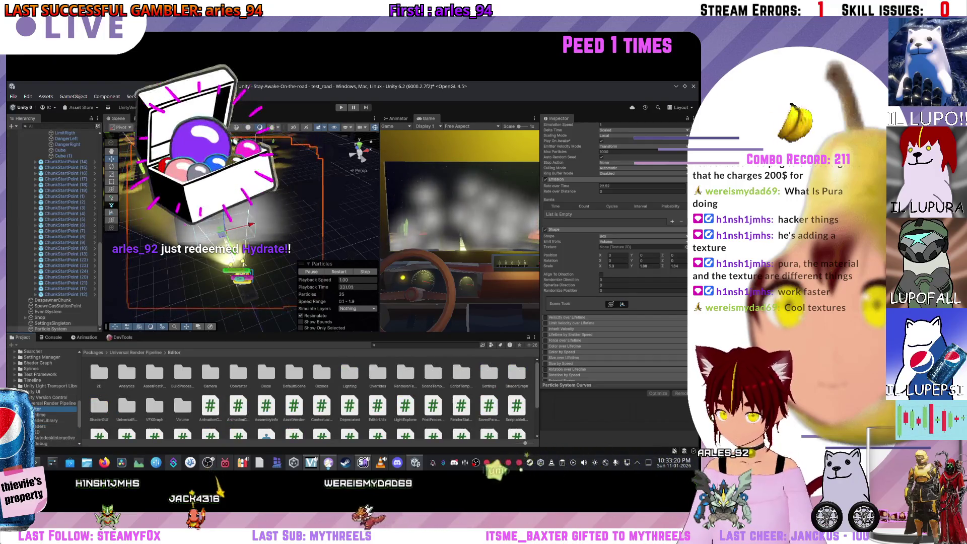
{"action": "scroll", "coordinate": [38, 410], "scroll_direction": "down", "scroll_amount": 5}
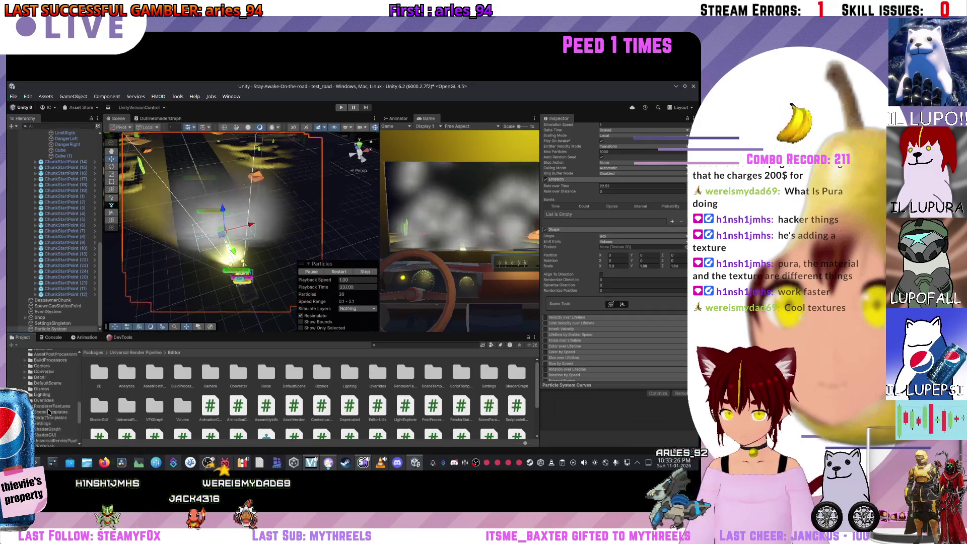
{"action": "scroll", "coordinate": [49, 413], "scroll_direction": "up", "scroll_amount": 5}
{"action": "left_click", "coordinate": [38, 407]}
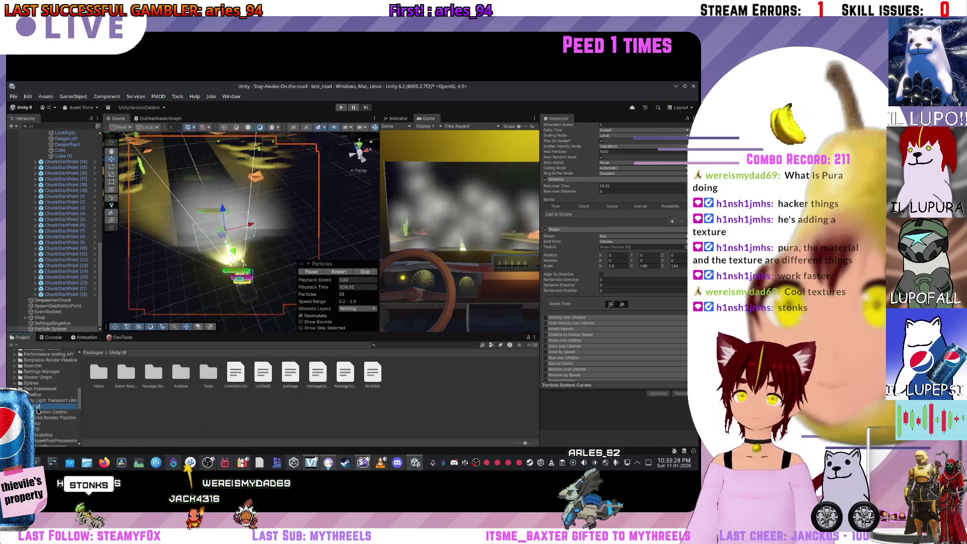
{"action": "scroll", "coordinate": [40, 412], "scroll_direction": "up", "scroll_amount": 10}
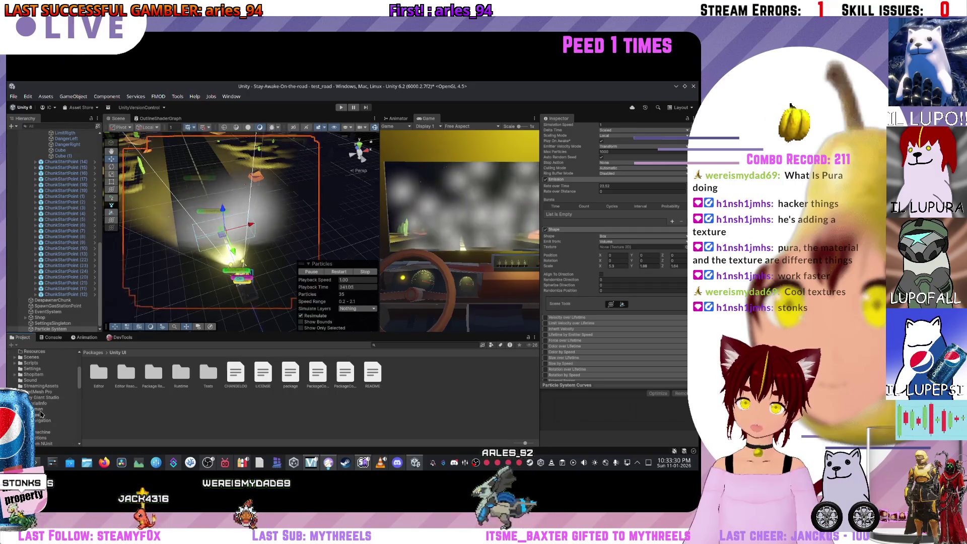
{"action": "scroll", "coordinate": [41, 413], "scroll_direction": "up", "scroll_amount": 3}
{"action": "left_click", "coordinate": [26, 370]}
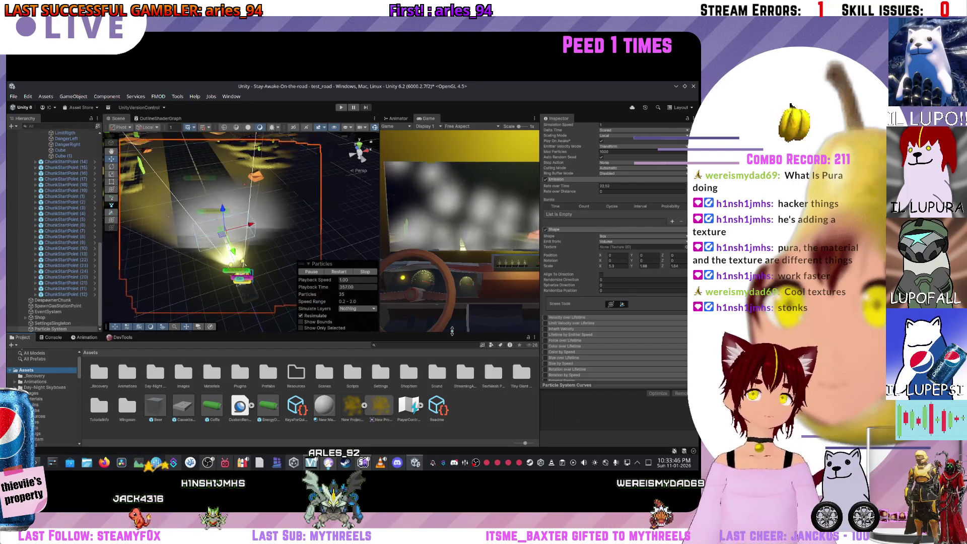
Step: Assign the New Project(1) texture to the emitter shape and check the sort mode choices
{"action": "left_click_drag", "start_coordinate": [352, 405], "coordinate": [609, 247]}
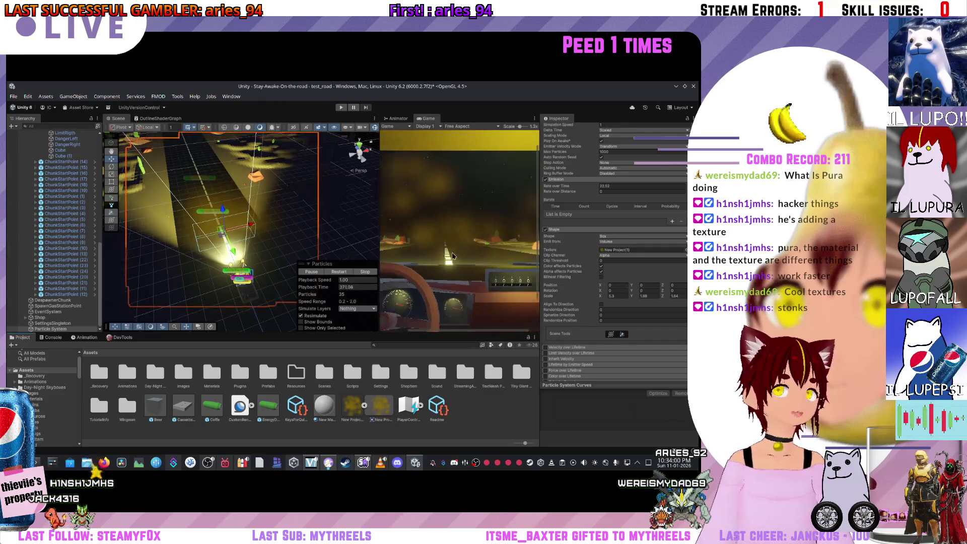
{"action": "scroll", "coordinate": [588, 283], "scroll_direction": "down", "scroll_amount": 10}
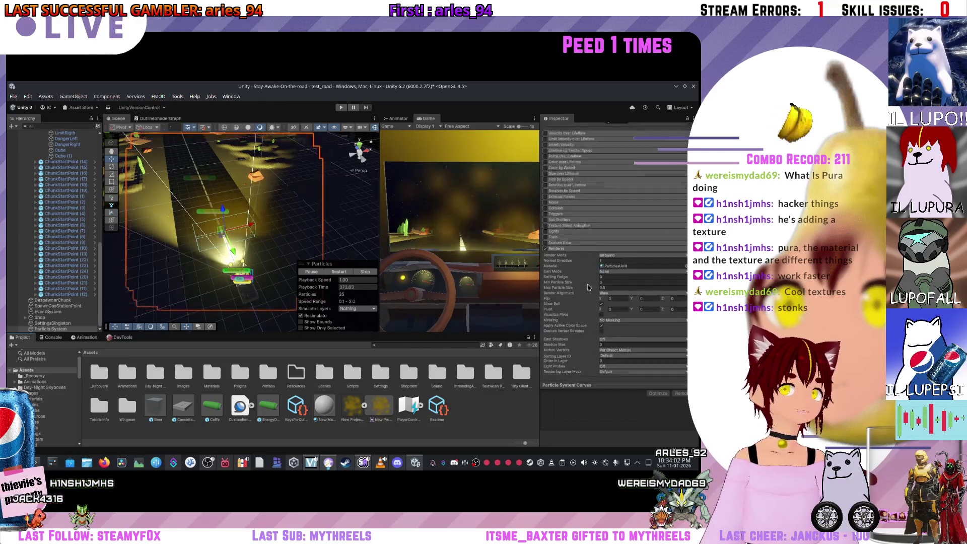
{"action": "scroll", "coordinate": [560, 331], "scroll_direction": "down", "scroll_amount": 3}
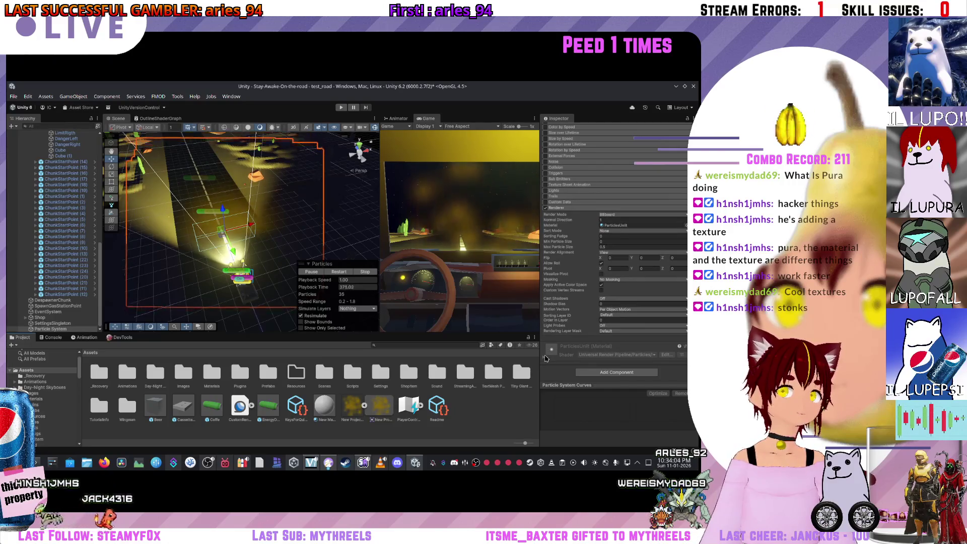
{"action": "scroll", "coordinate": [549, 355], "scroll_direction": "down", "scroll_amount": 8}
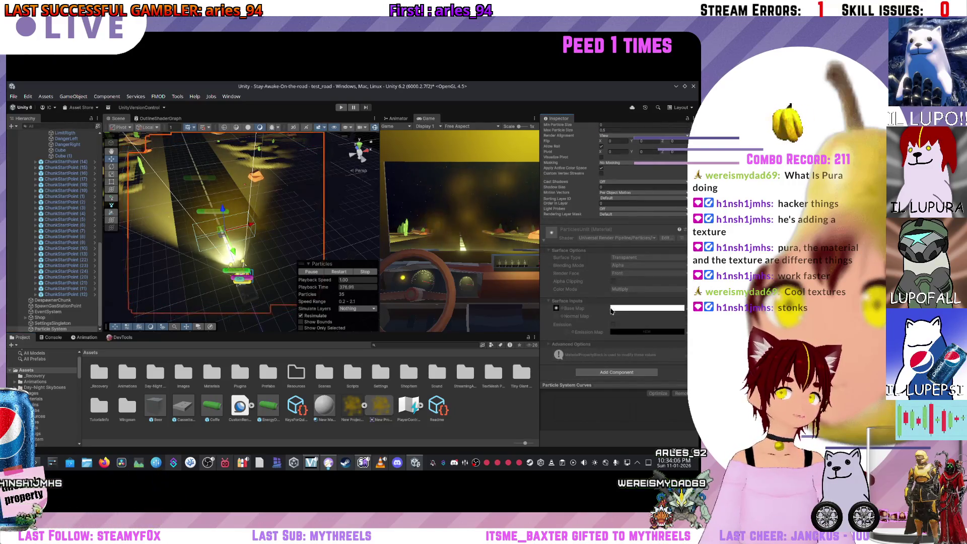
{"action": "scroll", "coordinate": [638, 323], "scroll_direction": "up", "scroll_amount": 12}
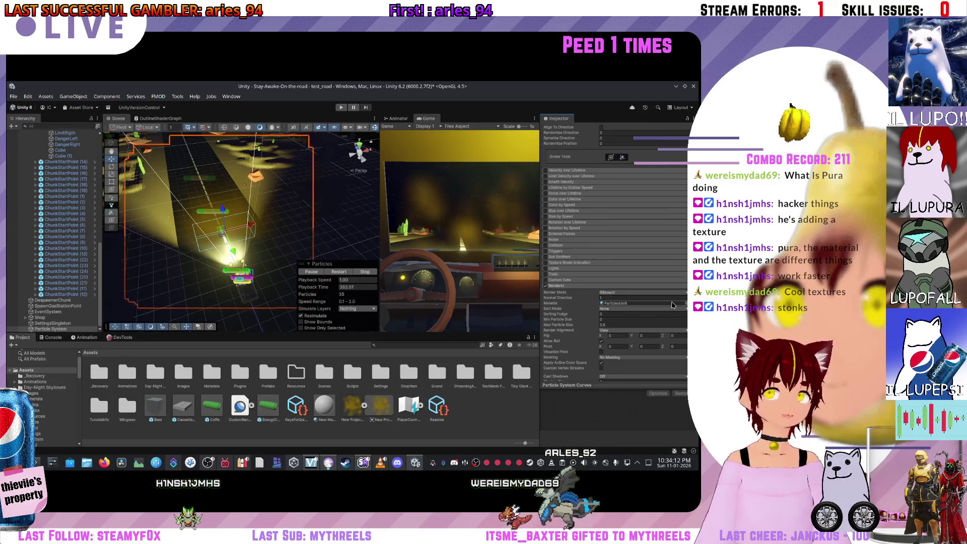
{"action": "left_click", "coordinate": [637, 309]}
{"action": "left_click", "coordinate": [639, 313]}
Step: Expand the Custom Data, Trails, Lights and Texture Sheet Animation modules
{"action": "scroll", "coordinate": [629, 298], "scroll_direction": "up", "scroll_amount": 20}
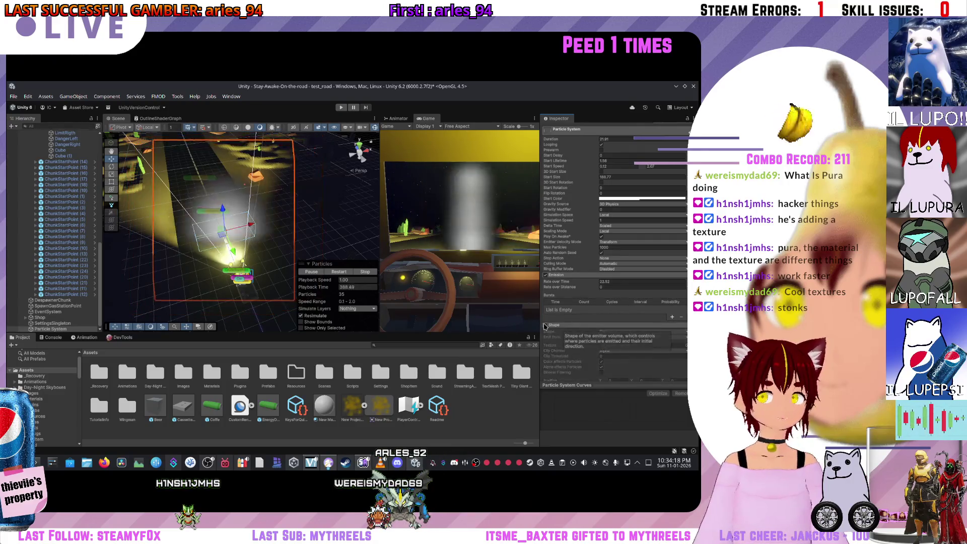
{"action": "scroll", "coordinate": [579, 273], "scroll_direction": "up", "scroll_amount": 4}
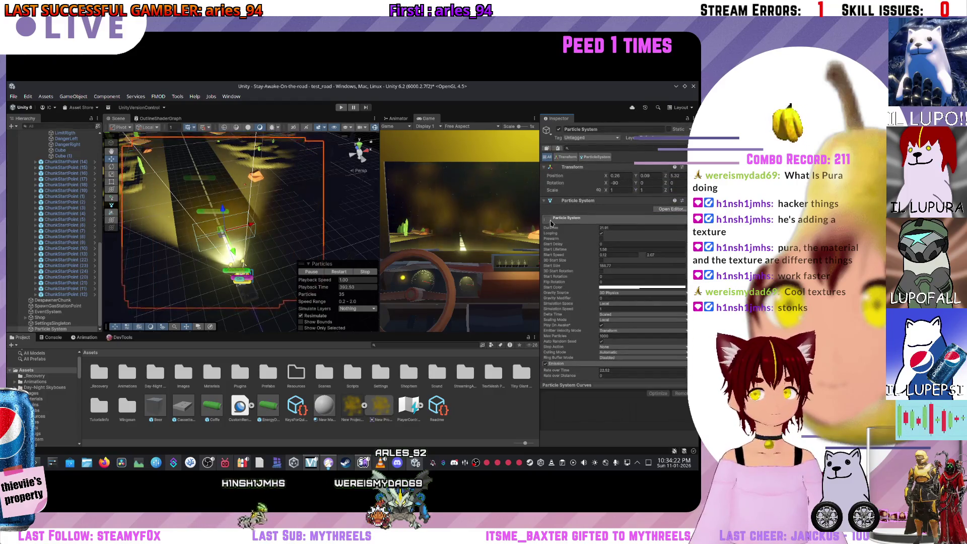
{"action": "scroll", "coordinate": [564, 262], "scroll_direction": "down", "scroll_amount": 2}
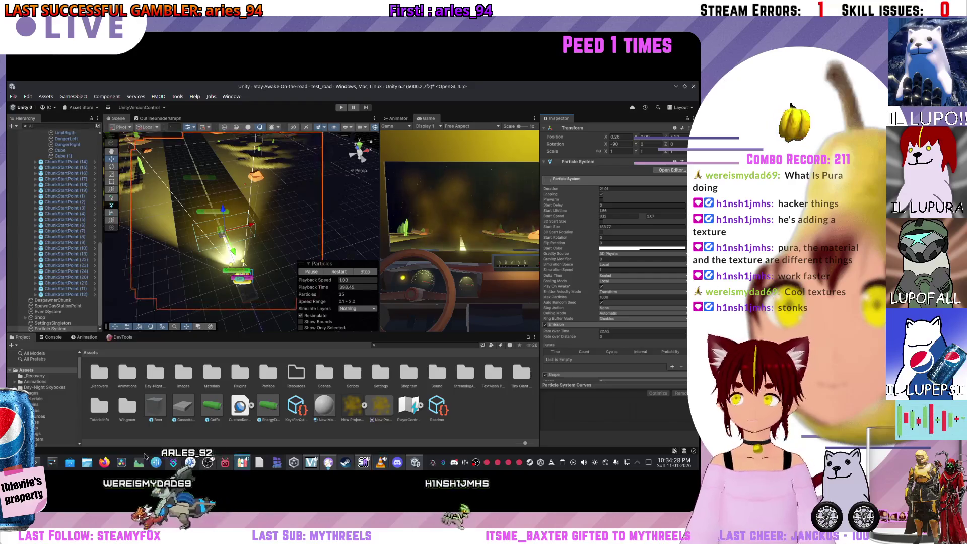
{"action": "scroll", "coordinate": [658, 293], "scroll_direction": "down", "scroll_amount": 4}
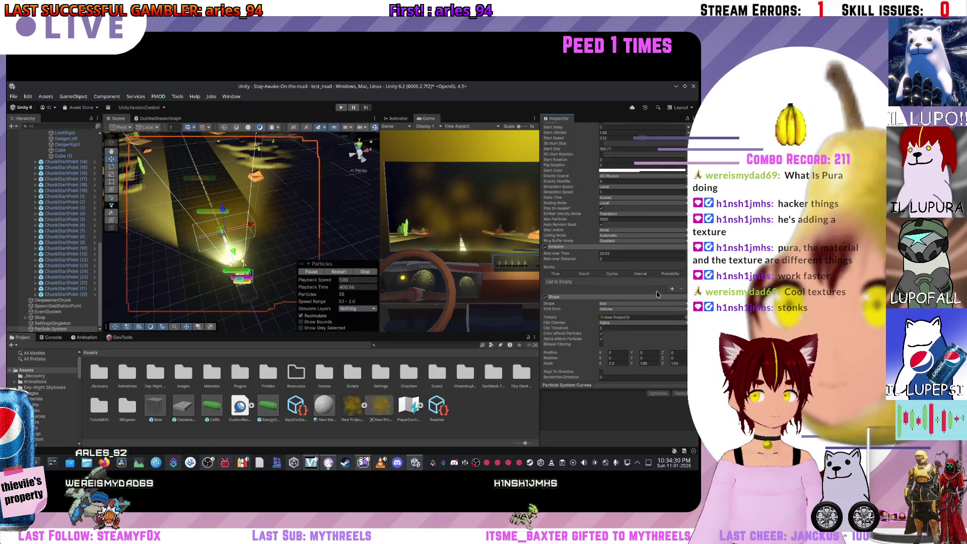
{"action": "scroll", "coordinate": [659, 295], "scroll_direction": "down", "scroll_amount": 2}
{"action": "scroll", "coordinate": [669, 296], "scroll_direction": "down", "scroll_amount": 2}
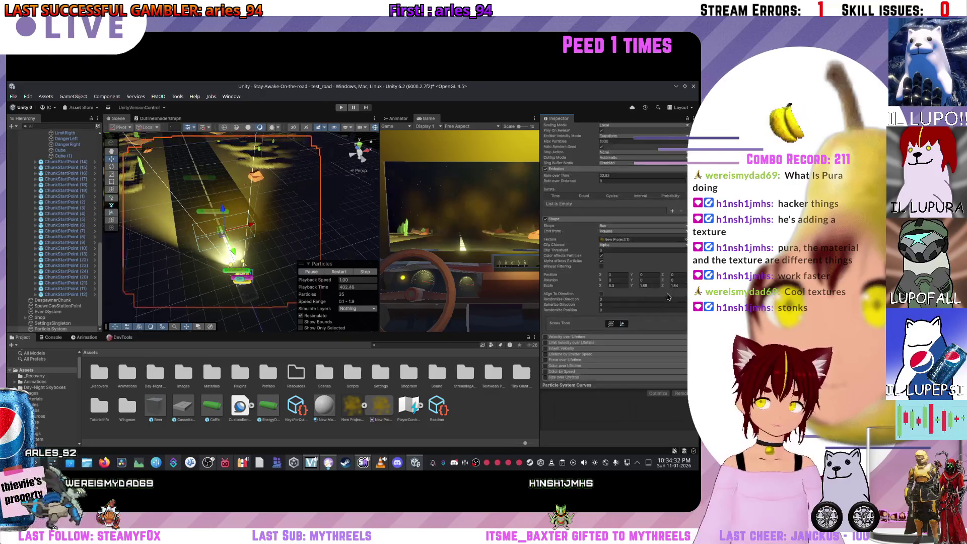
{"action": "scroll", "coordinate": [655, 297], "scroll_direction": "down", "scroll_amount": 1}
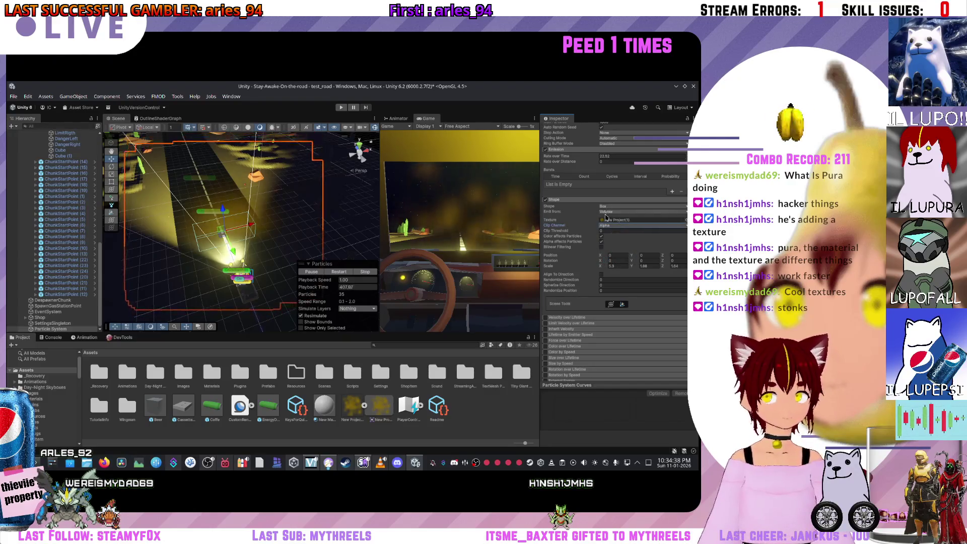
{"action": "scroll", "coordinate": [604, 222], "scroll_direction": "down", "scroll_amount": 4}
{"action": "scroll", "coordinate": [607, 259], "scroll_direction": "down", "scroll_amount": 5}
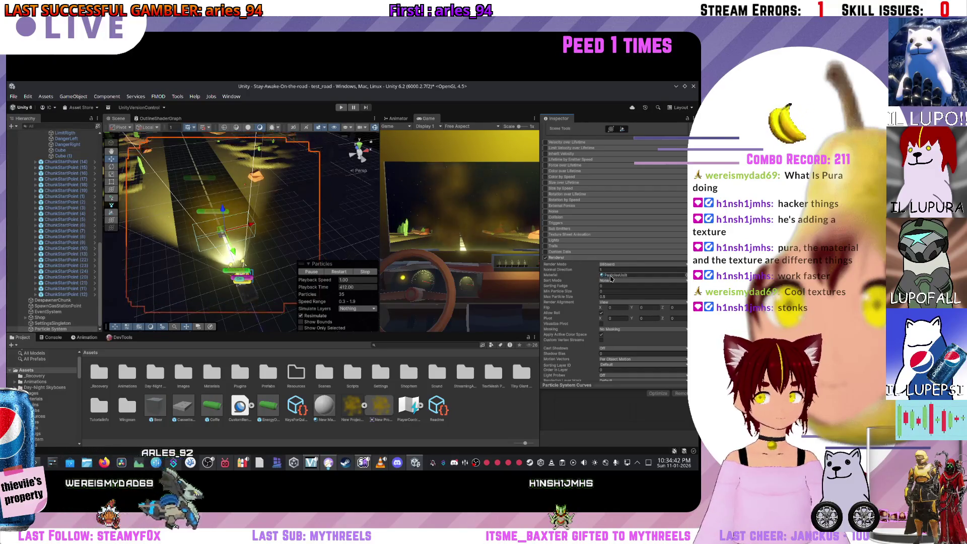
{"action": "scroll", "coordinate": [561, 292], "scroll_direction": "down", "scroll_amount": 4}
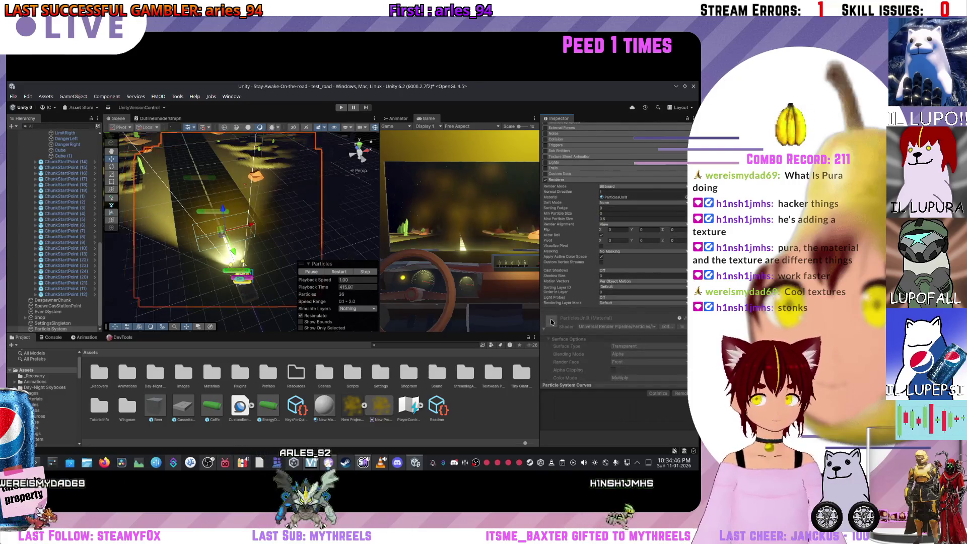
{"action": "scroll", "coordinate": [554, 305], "scroll_direction": "up", "scroll_amount": 5}
{"action": "scroll", "coordinate": [556, 302], "scroll_direction": "up", "scroll_amount": 1}
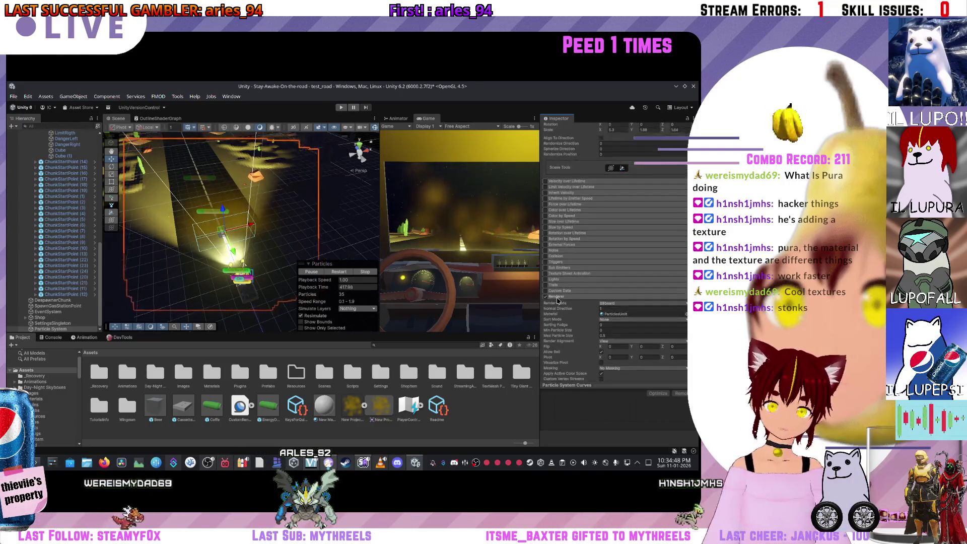
{"action": "left_click", "coordinate": [561, 293]}
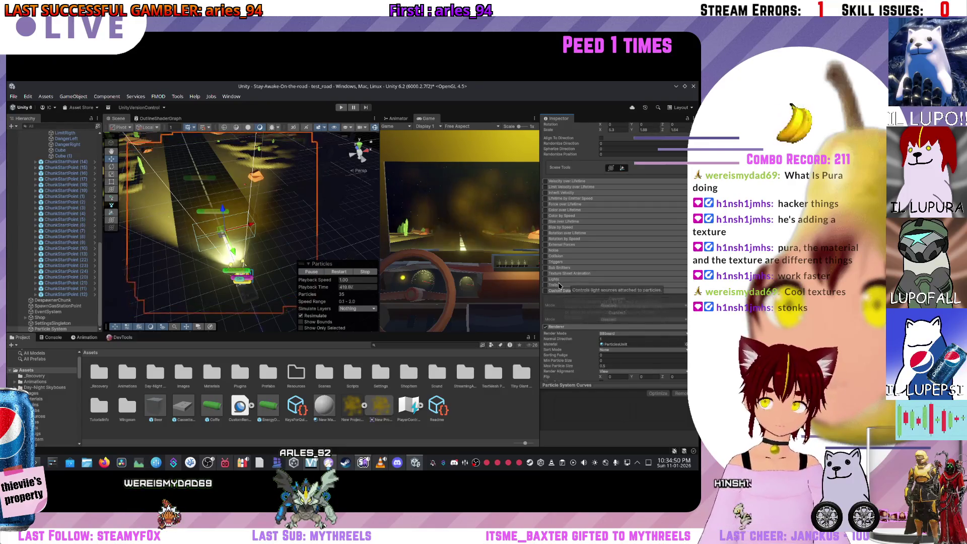
{"action": "left_click", "coordinate": [560, 285]}
{"action": "left_click", "coordinate": [561, 279]}
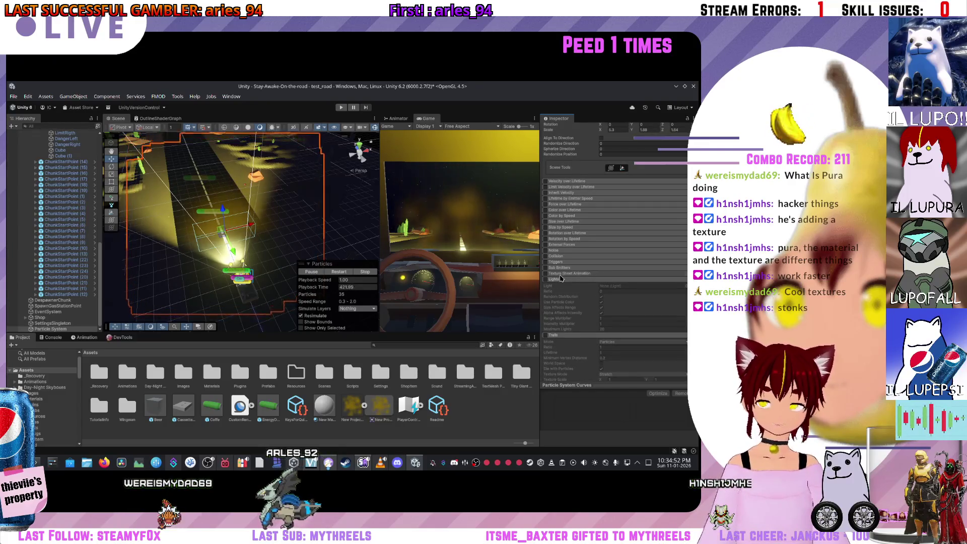
{"action": "left_click", "coordinate": [562, 273]}
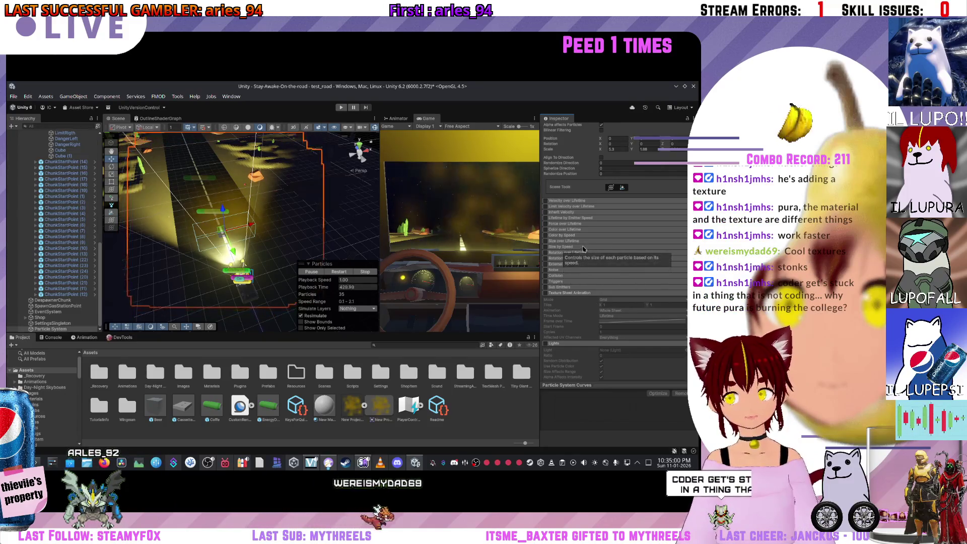
{"action": "scroll", "coordinate": [579, 246], "scroll_direction": "up", "scroll_amount": 1}
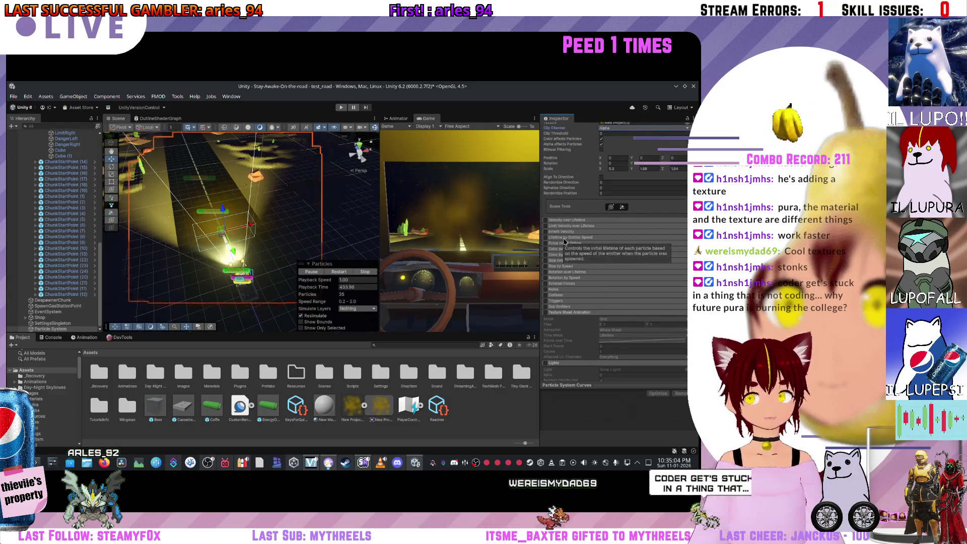
{"action": "scroll", "coordinate": [566, 236], "scroll_direction": "up", "scroll_amount": 4}
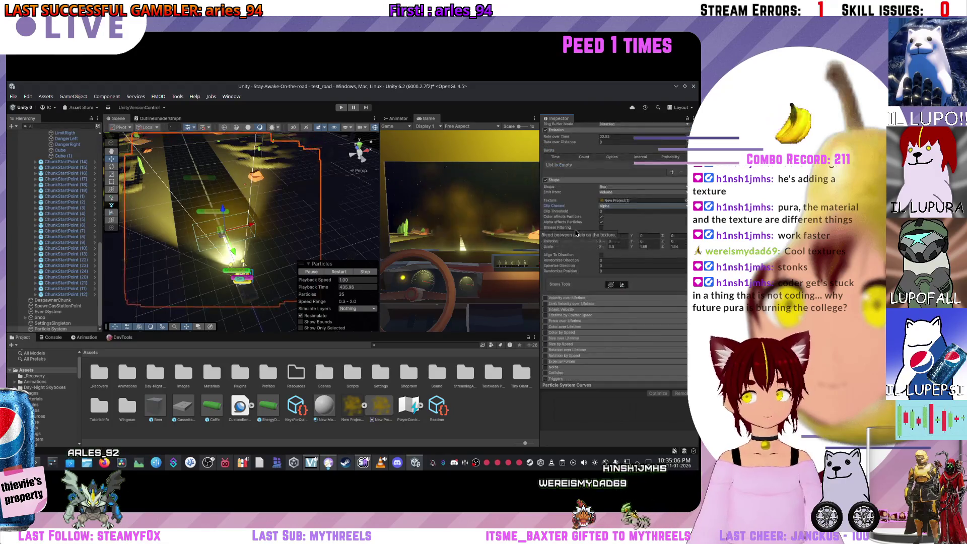
{"action": "scroll", "coordinate": [589, 289], "scroll_direction": "up", "scroll_amount": 1}
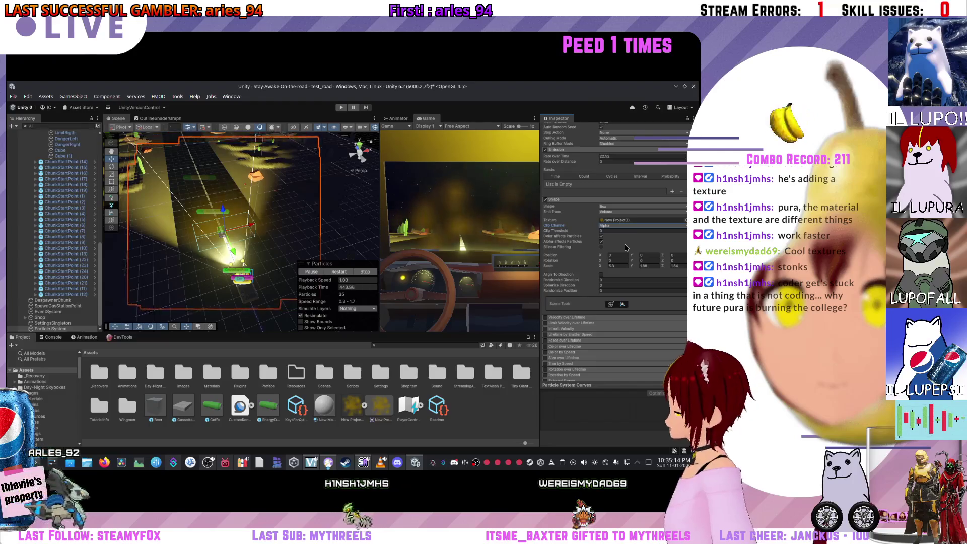
{"action": "scroll", "coordinate": [628, 248], "scroll_direction": "up", "scroll_amount": 5}
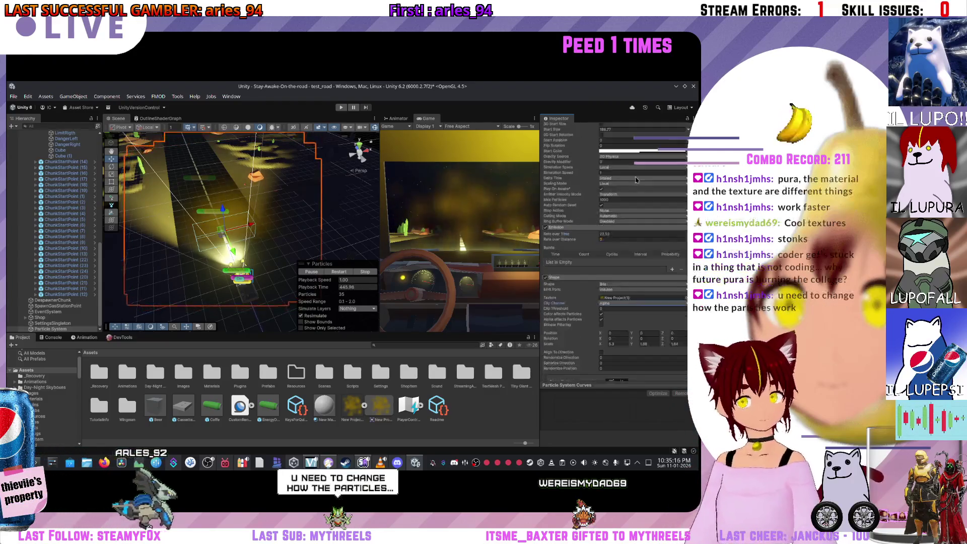
{"action": "scroll", "coordinate": [586, 280], "scroll_direction": "up", "scroll_amount": 4}
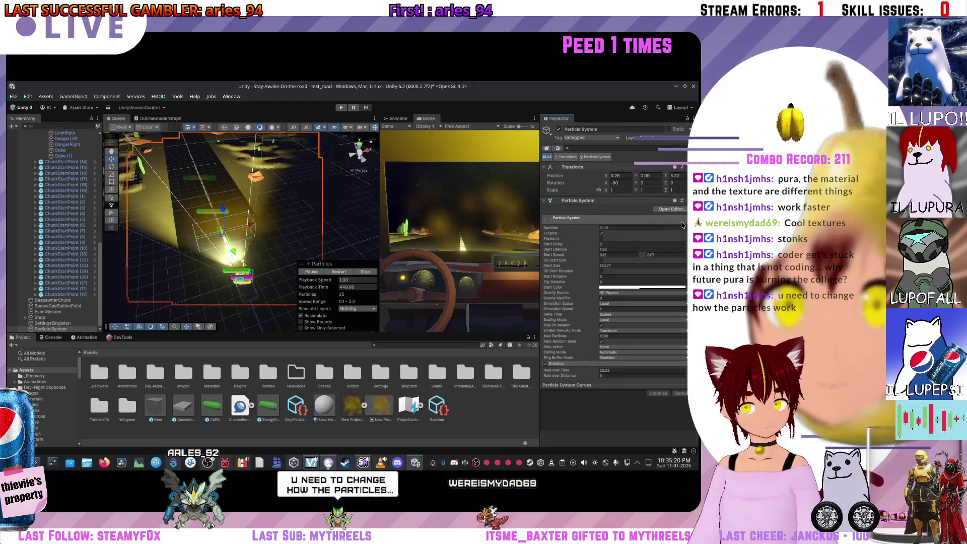
{"action": "scroll", "coordinate": [637, 237], "scroll_direction": "down", "scroll_amount": 2}
{"action": "scroll", "coordinate": [609, 225], "scroll_direction": "up", "scroll_amount": 2}
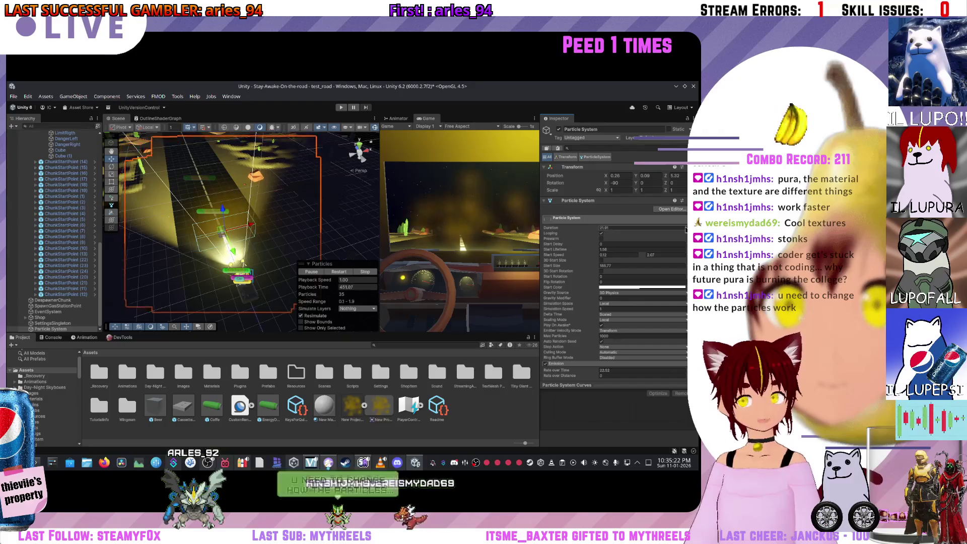
{"action": "right_click", "coordinate": [609, 225]}
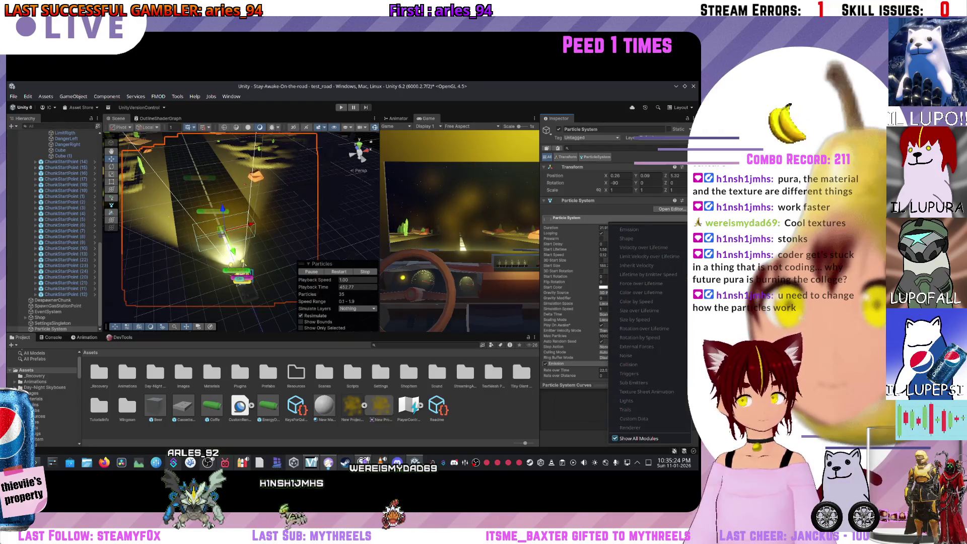
{"action": "left_click", "coordinate": [631, 231]}
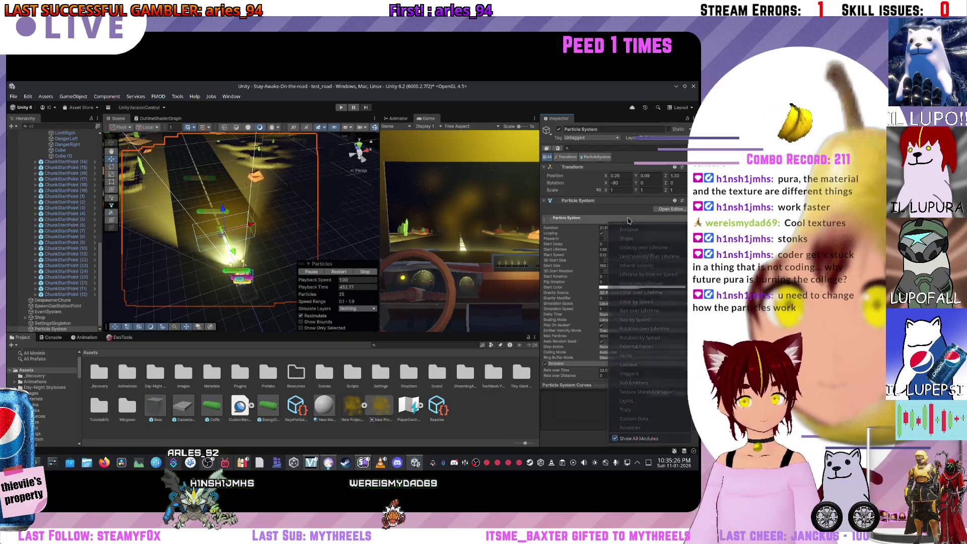
{"action": "scroll", "coordinate": [654, 239], "scroll_direction": "down", "scroll_amount": 5}
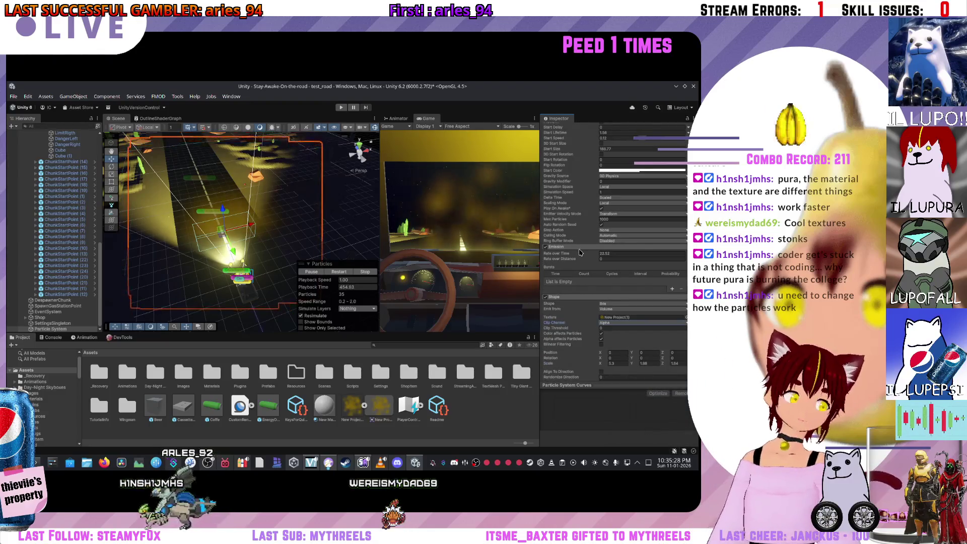
{"action": "scroll", "coordinate": [595, 252], "scroll_direction": "down", "scroll_amount": 2}
{"action": "scroll", "coordinate": [590, 255], "scroll_direction": "down", "scroll_amount": 6}
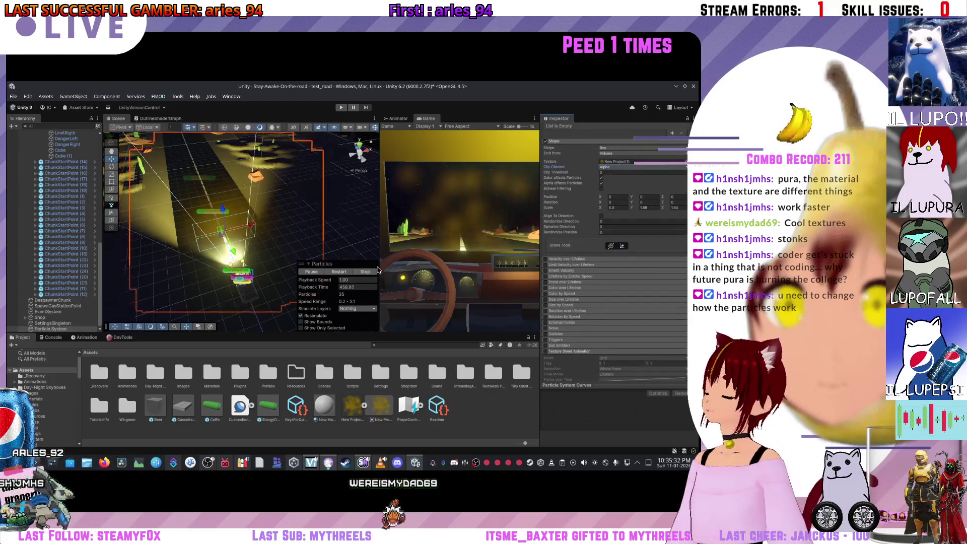
{"action": "left_click", "coordinate": [104, 462]}
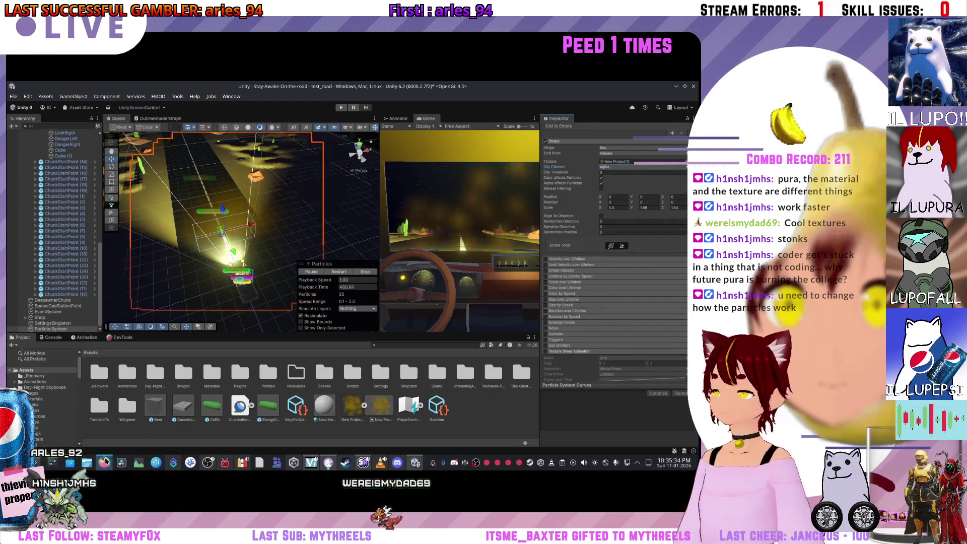
{"action": "key", "text": "ctrl+w"}
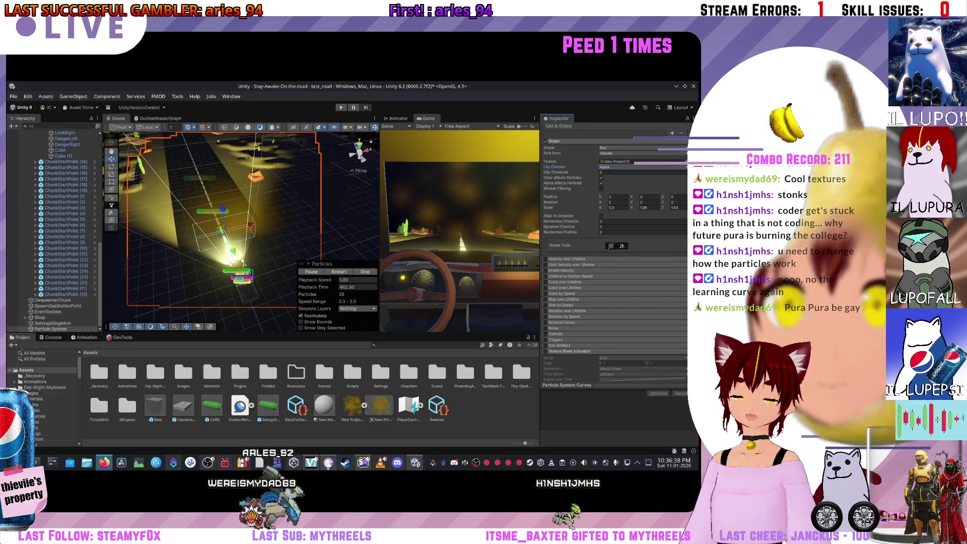
Step: Give New Material the yellow cloud texture and the Mobile/Particles/Alpha Blended shader
{"action": "left_click", "coordinate": [316, 401]}
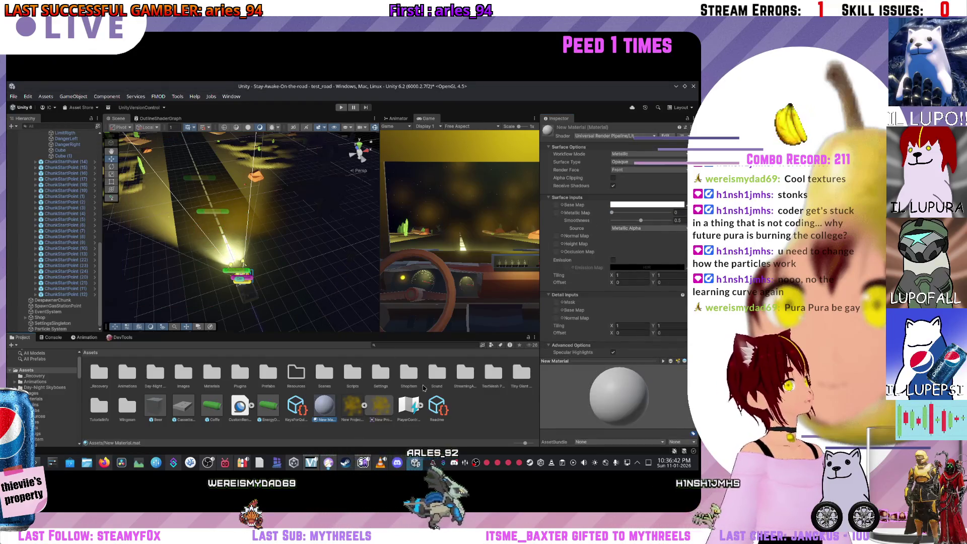
{"action": "left_click_drag", "start_coordinate": [369, 413], "coordinate": [556, 204]}
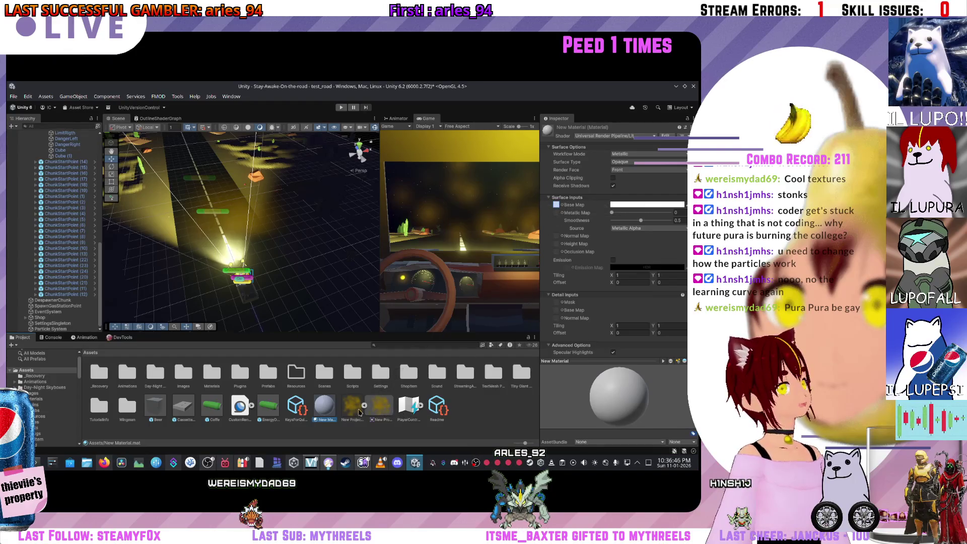
{"action": "left_click_drag", "start_coordinate": [351, 415], "coordinate": [556, 204]}
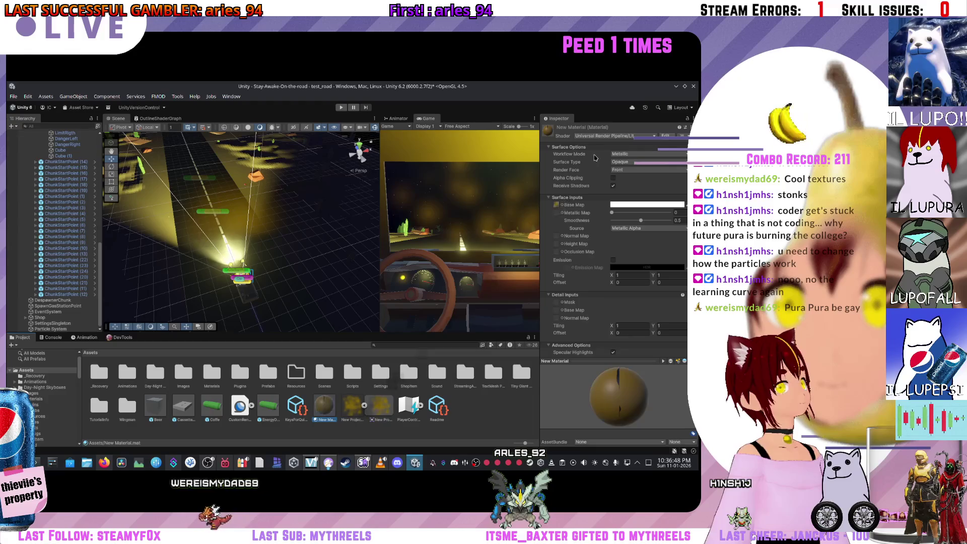
{"action": "left_click", "coordinate": [601, 136]}
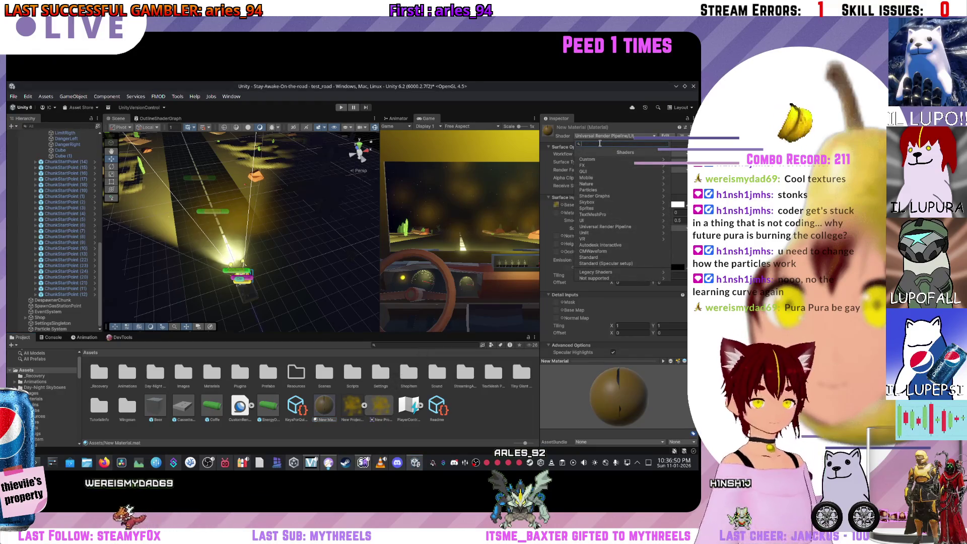
{"action": "type", "text": "alp"}
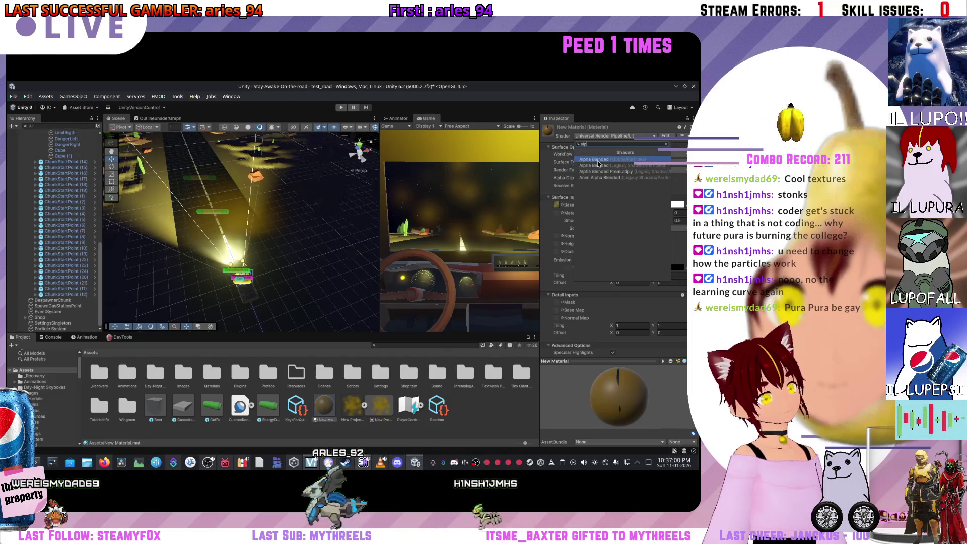
{"action": "left_click", "coordinate": [596, 160]}
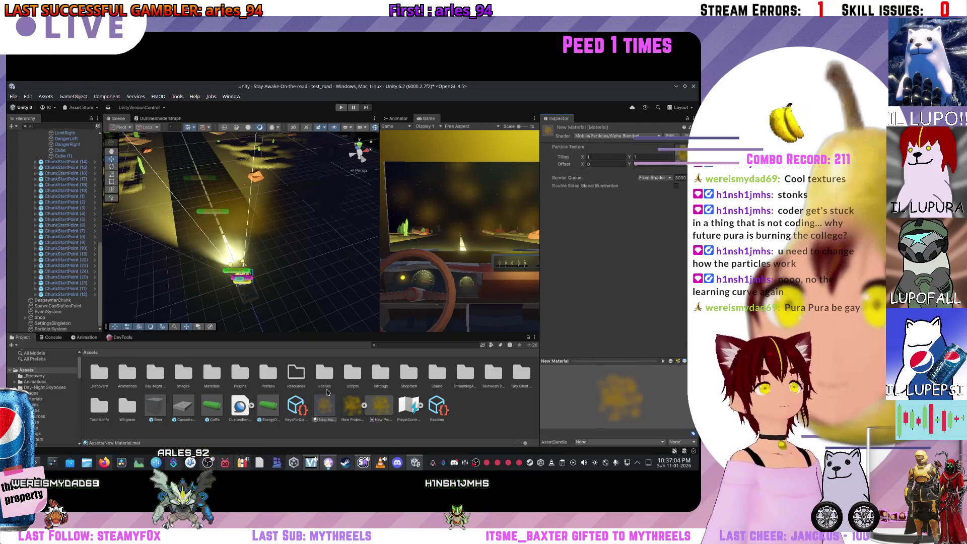
{"action": "left_click", "coordinate": [214, 229]}
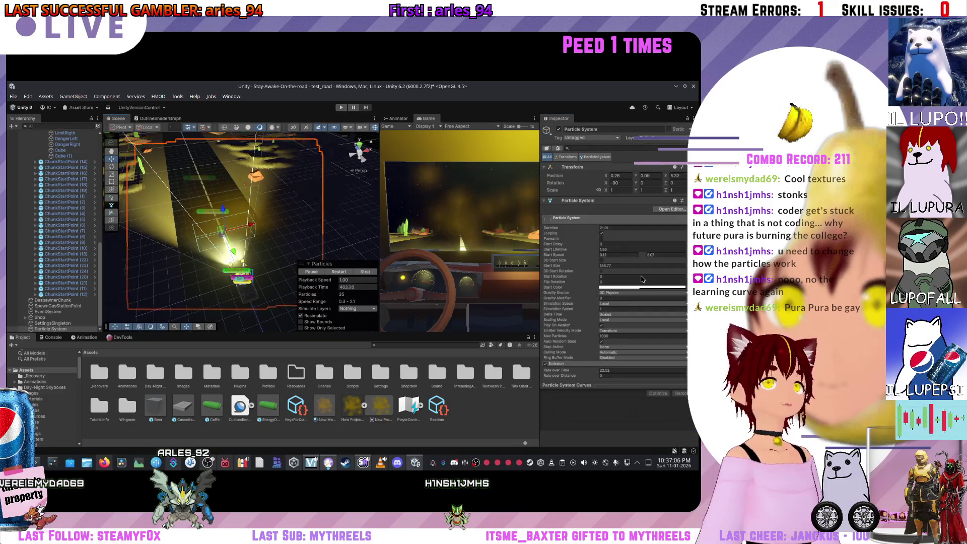
Step: Disable the Shape module and assign New Material to the particle Renderer
{"action": "scroll", "coordinate": [586, 301], "scroll_direction": "down", "scroll_amount": 10}
{"action": "scroll", "coordinate": [586, 301], "scroll_direction": "down", "scroll_amount": 3}
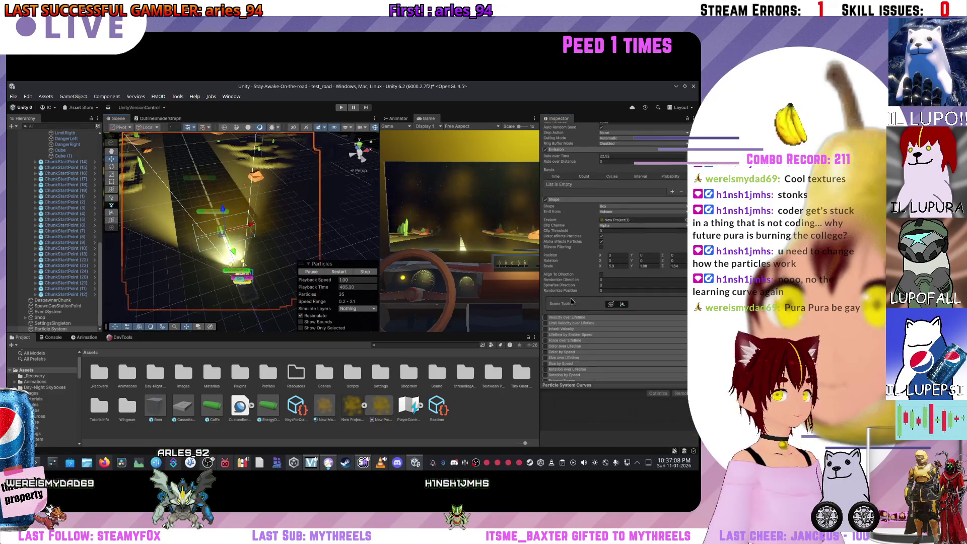
{"action": "left_click", "coordinate": [545, 199]}
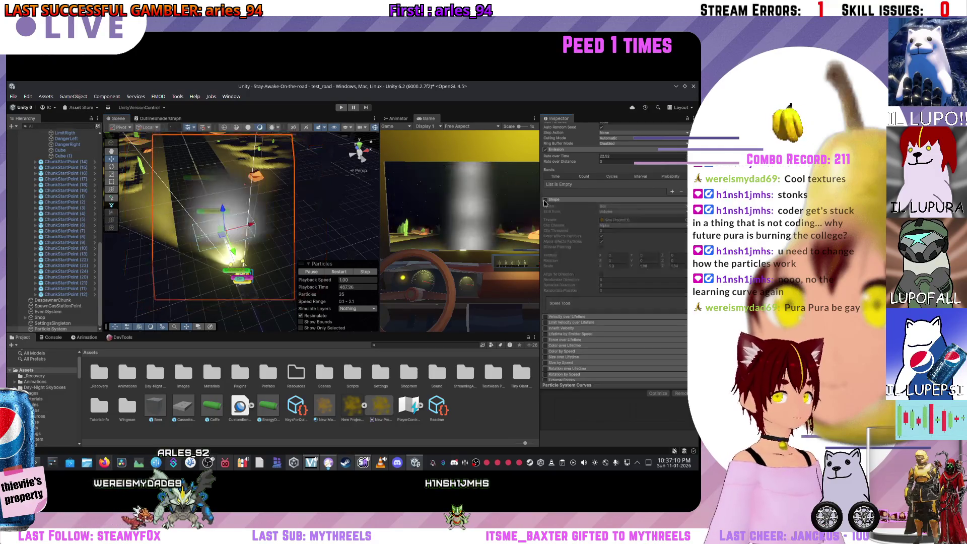
{"action": "scroll", "coordinate": [572, 241], "scroll_direction": "up", "scroll_amount": 2}
{"action": "scroll", "coordinate": [572, 241], "scroll_direction": "down", "scroll_amount": 15}
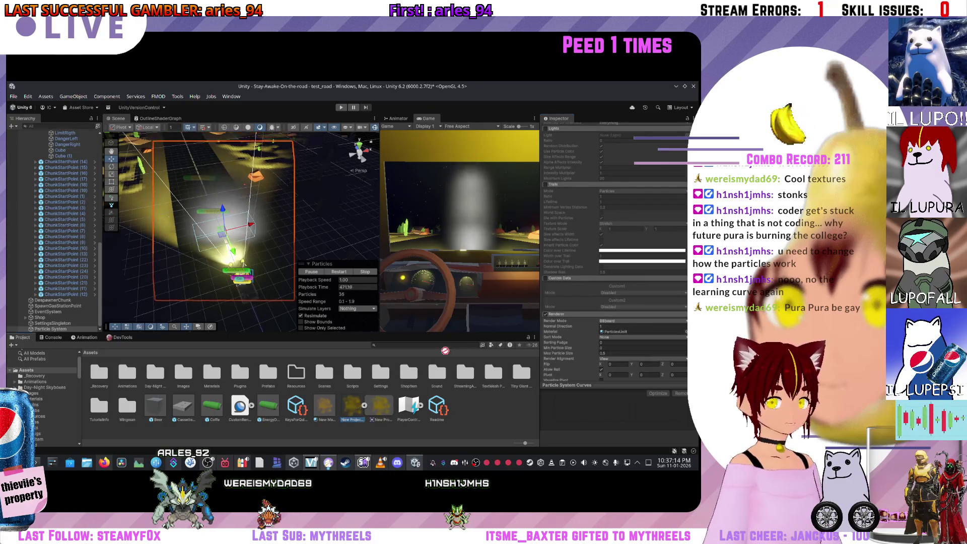
{"action": "left_click_drag", "start_coordinate": [601, 322], "coordinate": [617, 332]}
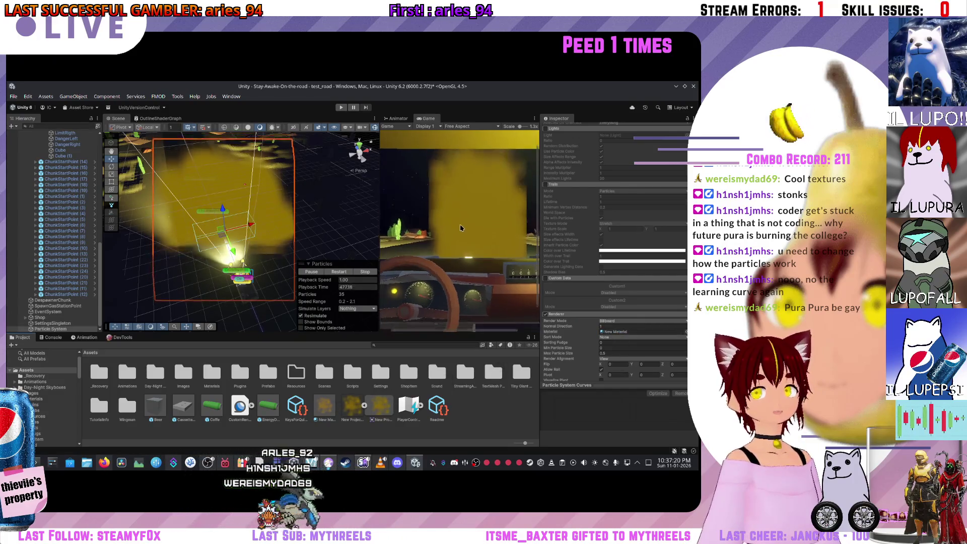
Step: Keep the shape's clip channel on Alpha and bring up the Shape texture picker
{"action": "scroll", "coordinate": [592, 240], "scroll_direction": "up", "scroll_amount": 3}
{"action": "scroll", "coordinate": [592, 240], "scroll_direction": "up", "scroll_amount": 10}
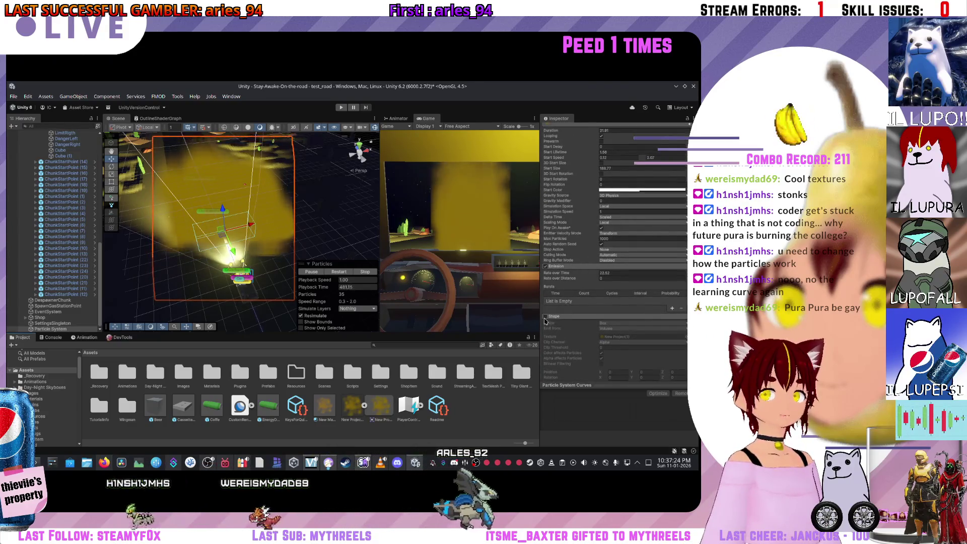
{"action": "scroll", "coordinate": [566, 317], "scroll_direction": "down", "scroll_amount": 2}
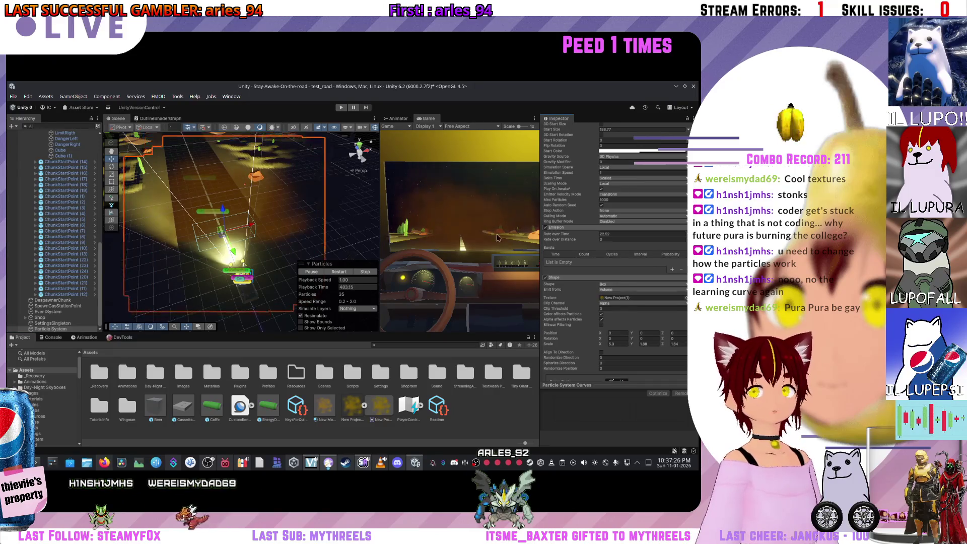
{"action": "left_click", "coordinate": [612, 303]}
{"action": "left_click", "coordinate": [613, 304]}
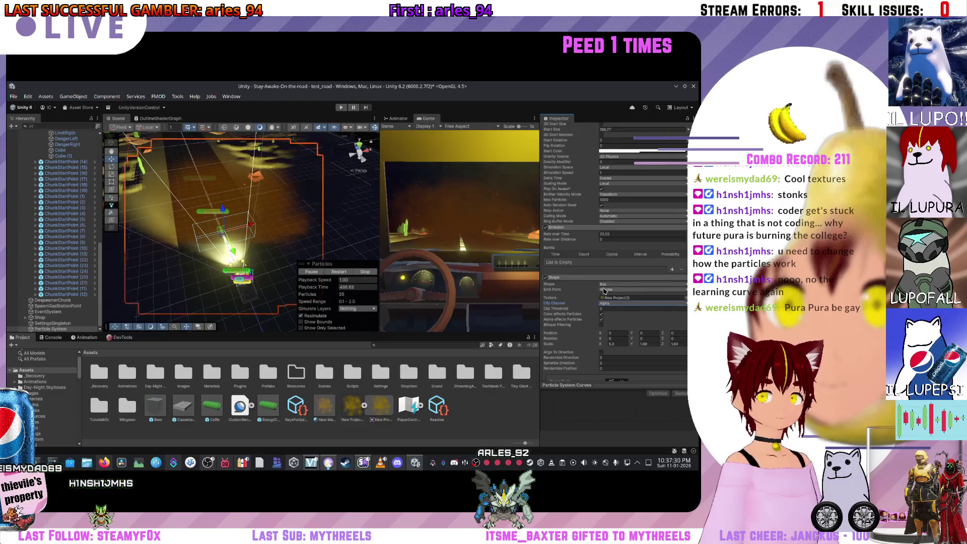
{"action": "scroll", "coordinate": [243, 214], "scroll_direction": "up", "scroll_amount": 1}
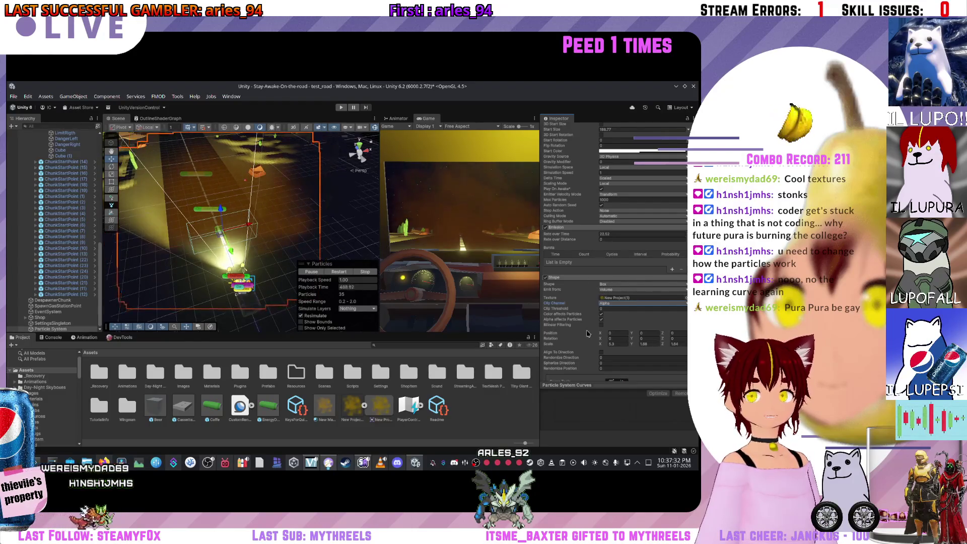
{"action": "left_click", "coordinate": [685, 298]}
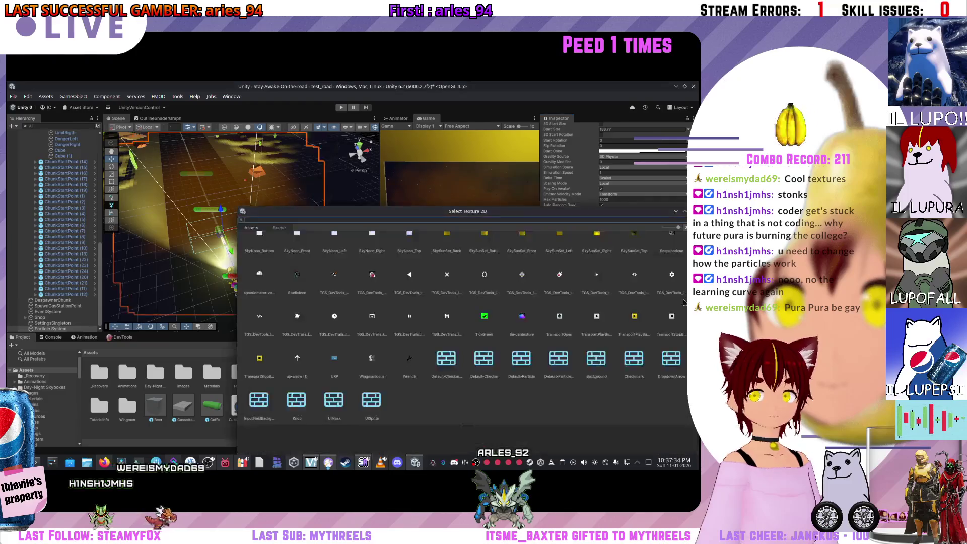
Step: Clear the emitter shape's texture to None and raise Start Size to about 368
{"action": "scroll", "coordinate": [485, 303], "scroll_direction": "up", "scroll_amount": 6}
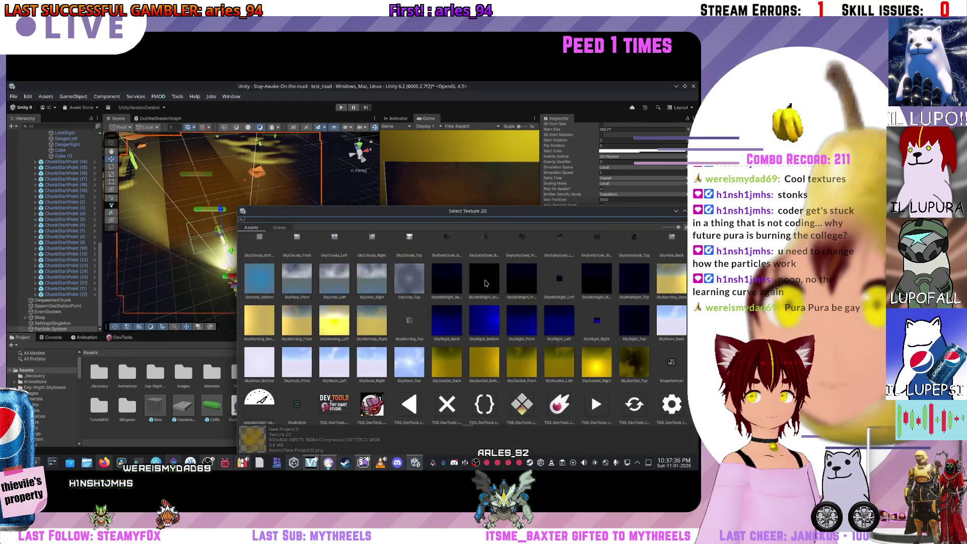
{"action": "scroll", "coordinate": [497, 287], "scroll_direction": "up", "scroll_amount": 3}
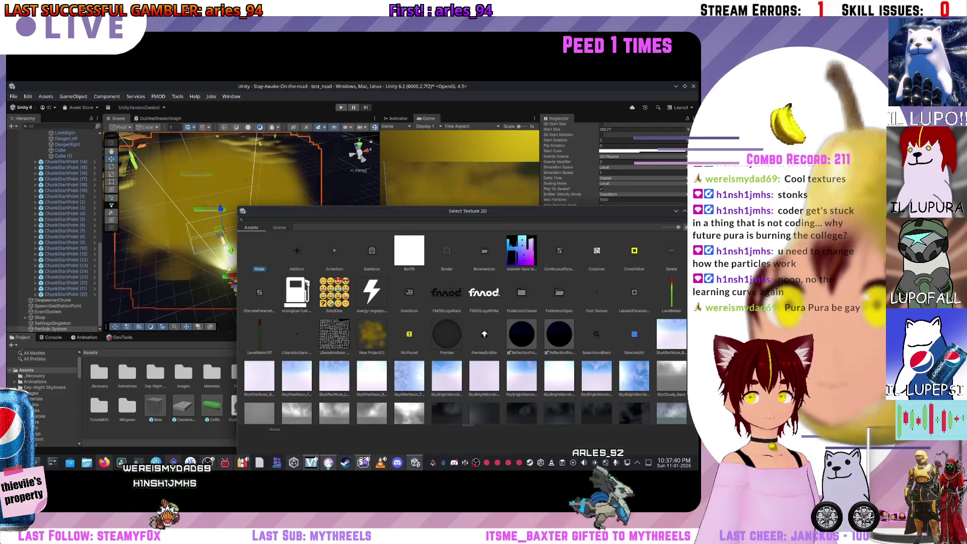
{"action": "double_click", "coordinate": [259, 255]}
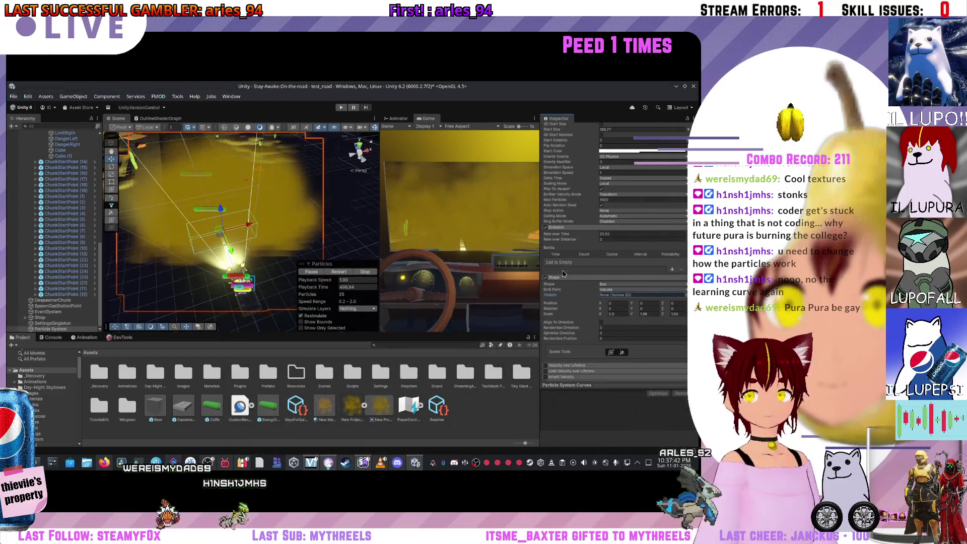
{"action": "scroll", "coordinate": [609, 313], "scroll_direction": "up", "scroll_amount": 2}
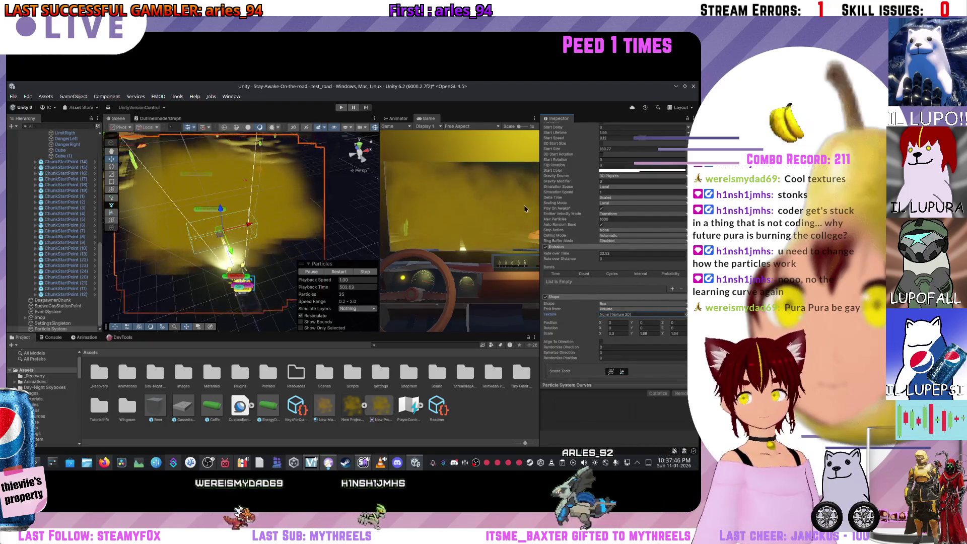
{"action": "scroll", "coordinate": [590, 226], "scroll_direction": "up", "scroll_amount": 5}
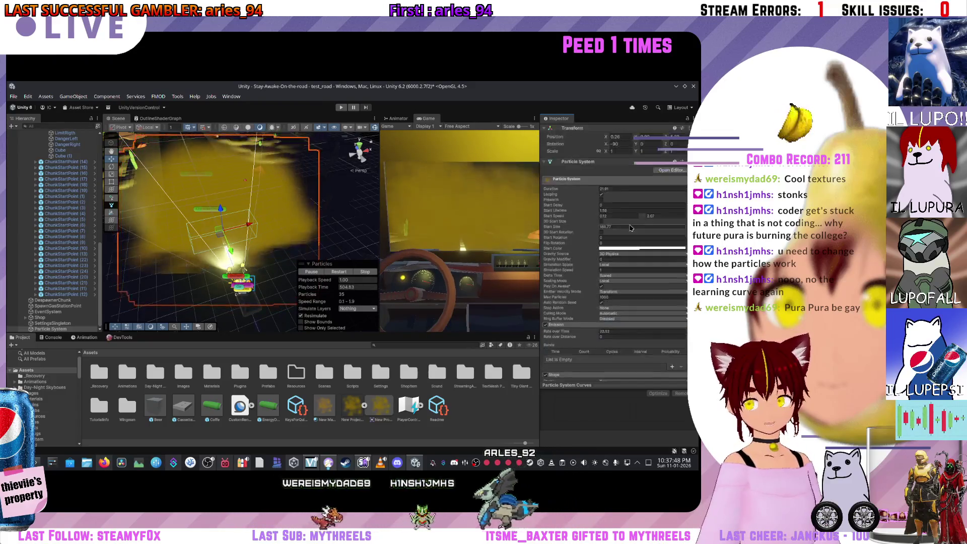
{"action": "left_click_drag", "start_coordinate": [590, 226], "coordinate": [573, 222]}
Step: Lower the particles' Start Color alpha to 56 to thin the fog
{"action": "scroll", "coordinate": [586, 282], "scroll_direction": "down", "scroll_amount": 5}
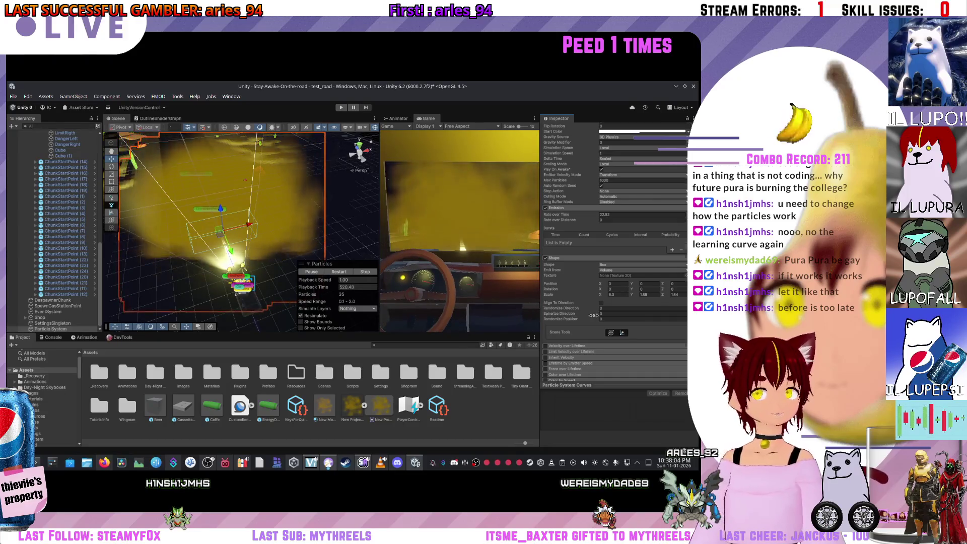
{"action": "scroll", "coordinate": [593, 308], "scroll_direction": "up", "scroll_amount": 5}
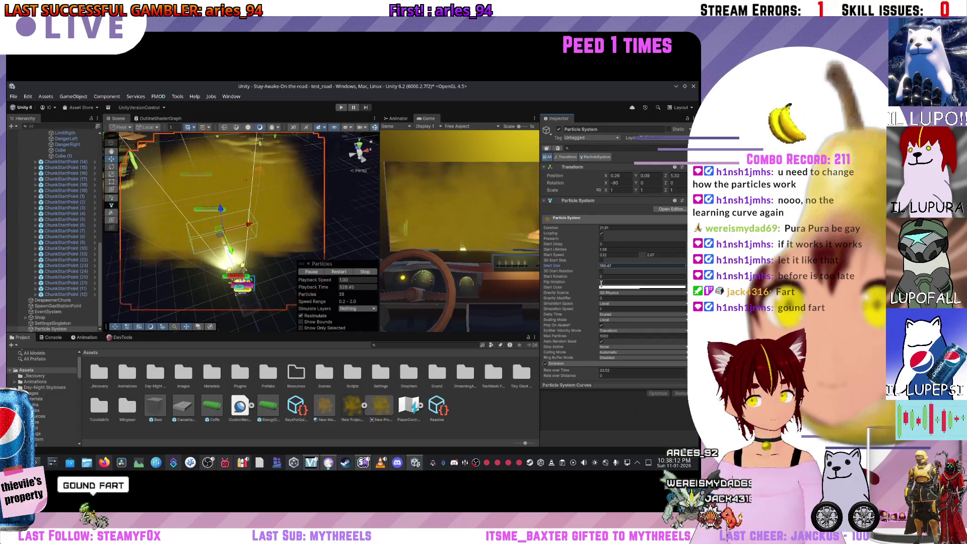
{"action": "left_click", "coordinate": [625, 288]}
{"action": "mouse_move", "coordinate": [638, 363]}
{"action": "left_mouse_down"}
{"action": "mouse_move", "coordinate": [629, 362]}
{"action": "mouse_move", "coordinate": [668, 362]}
{"action": "mouse_move", "coordinate": [649, 362]}
{"action": "left_mouse_up"}
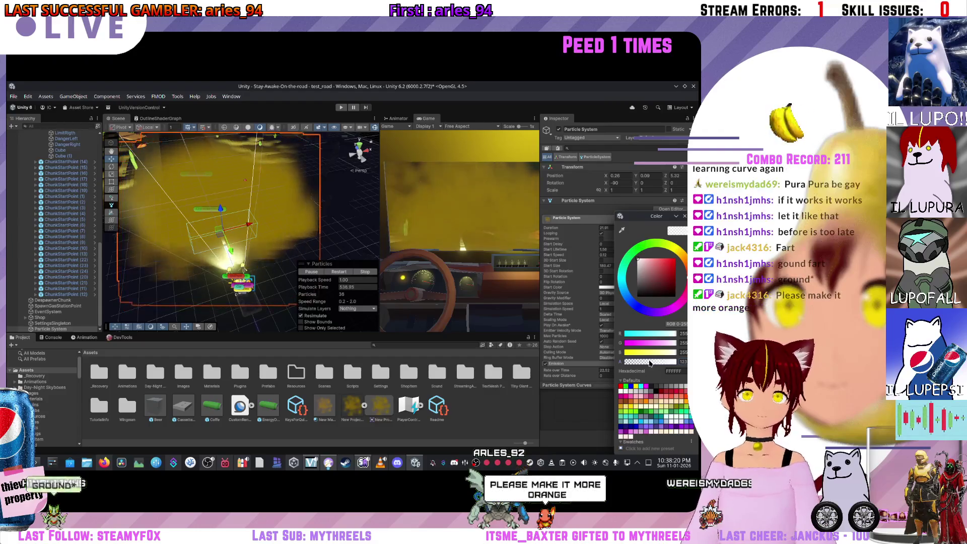
Step: Set the fog's Start Color alpha to 67
{"action": "left_click", "coordinate": [222, 233]}
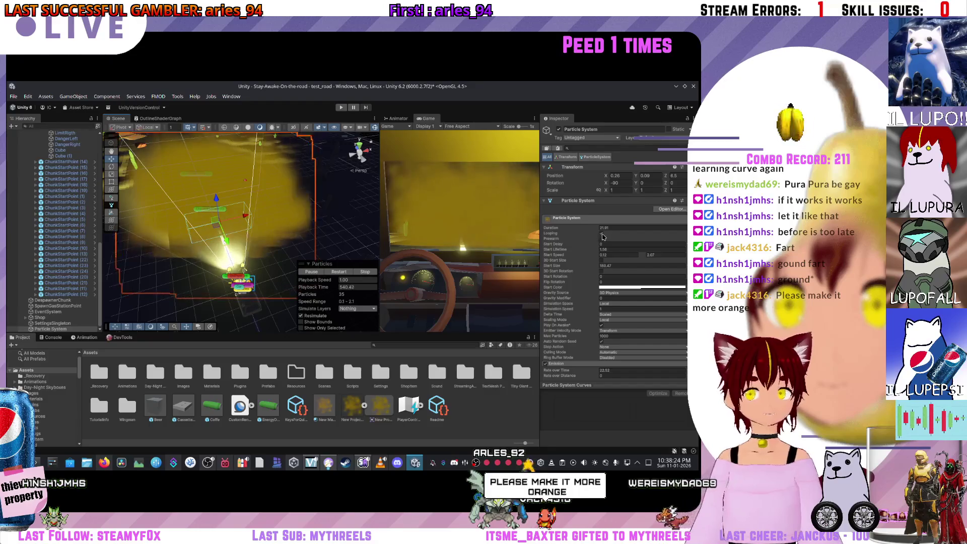
{"action": "left_click", "coordinate": [642, 289]}
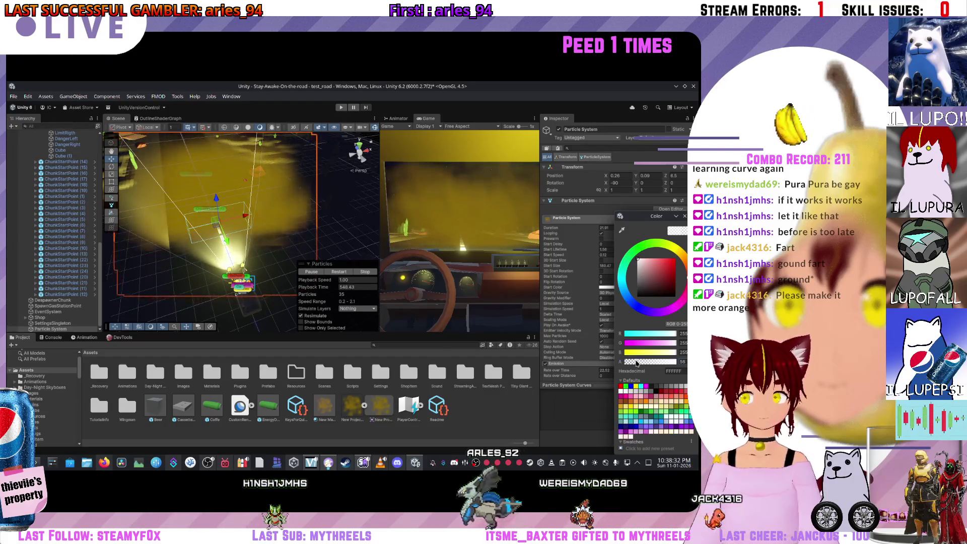
{"action": "left_click_drag", "start_coordinate": [636, 362], "coordinate": [628, 363]}
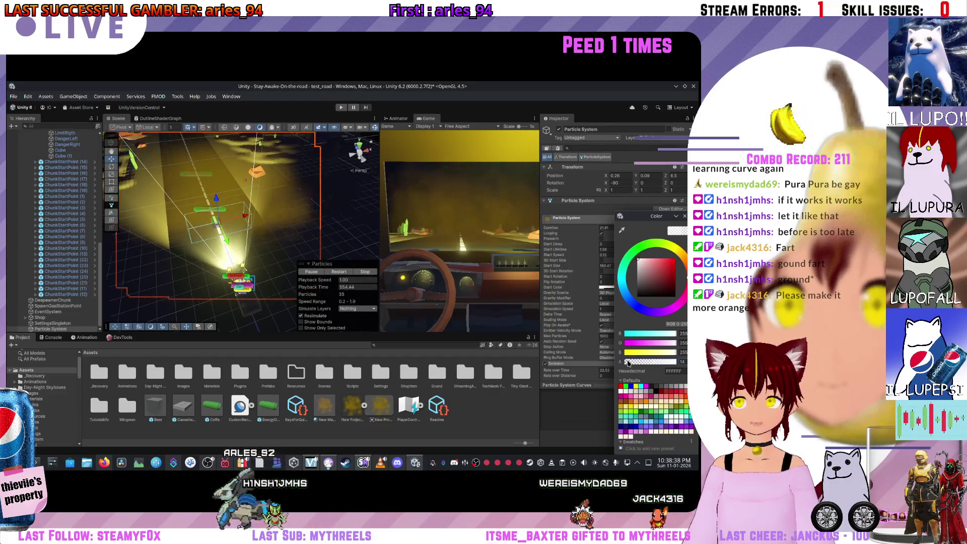
{"action": "left_click_drag", "start_coordinate": [629, 363], "coordinate": [636, 366]}
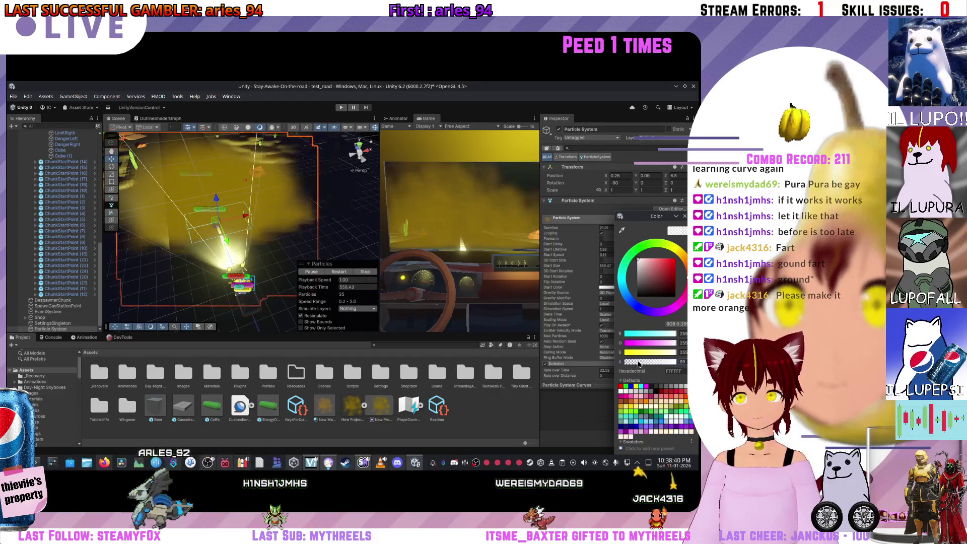
{"action": "left_click", "coordinate": [550, 362]}
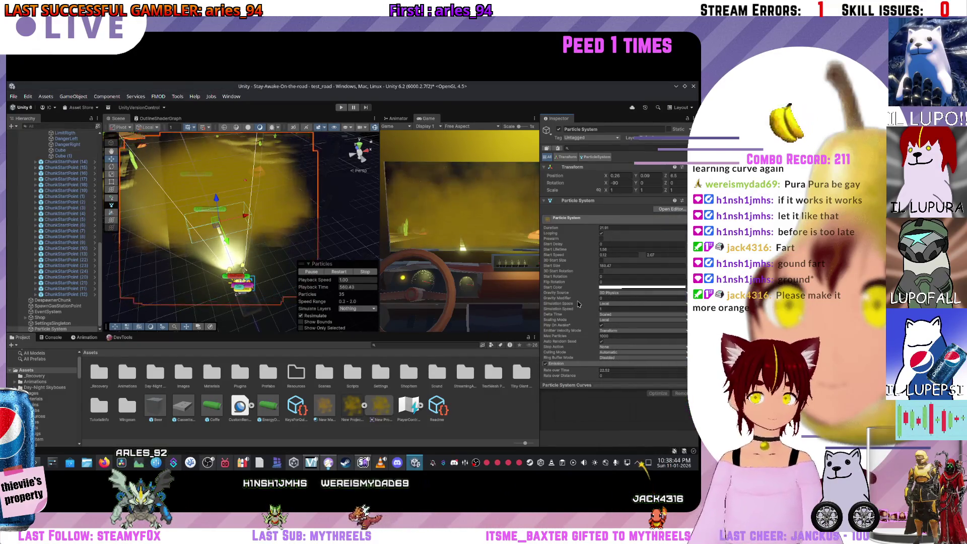
Step: Set the particle system's Simulation Speed to 0.2
{"action": "left_click", "coordinate": [629, 297]}
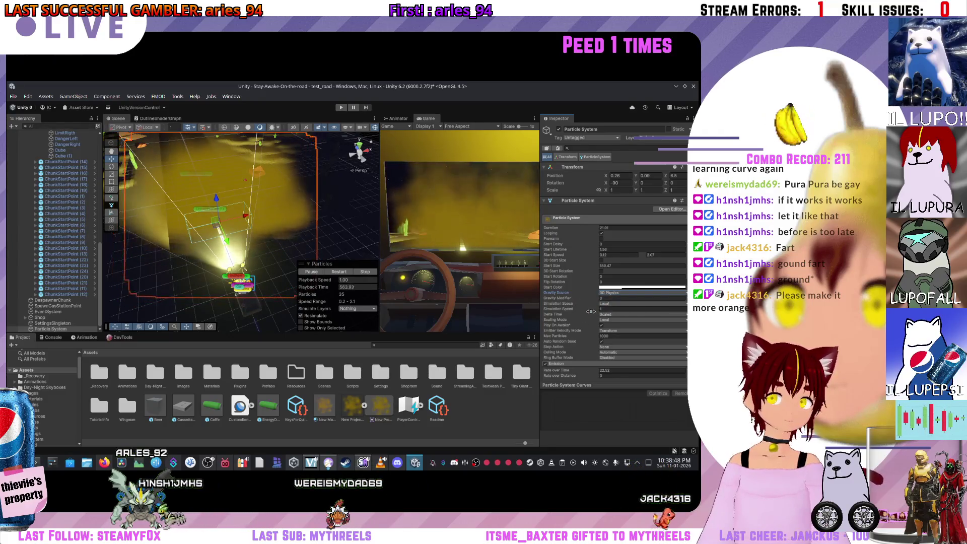
{"action": "left_click_drag", "start_coordinate": [587, 309], "coordinate": [583, 310]}
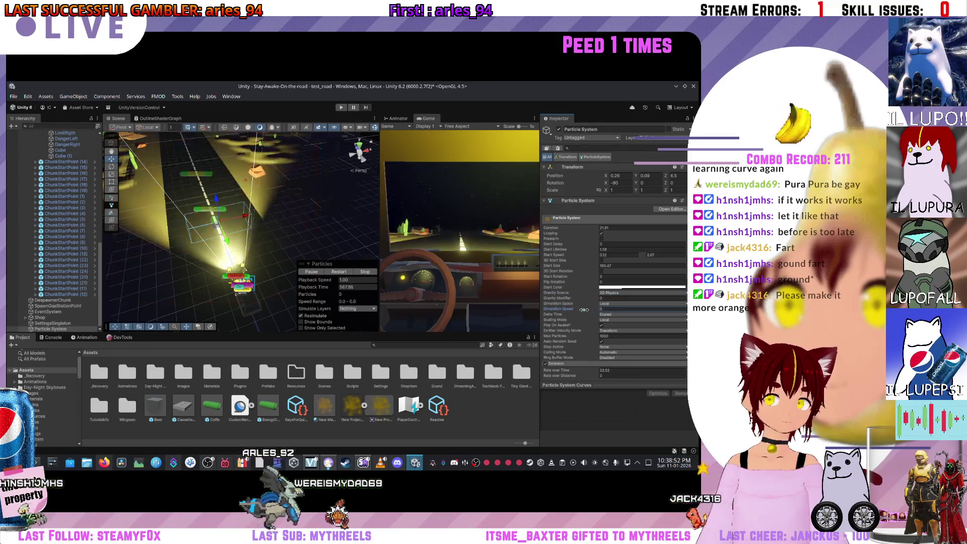
{"action": "left_click_drag", "start_coordinate": [583, 310], "coordinate": [609, 309]}
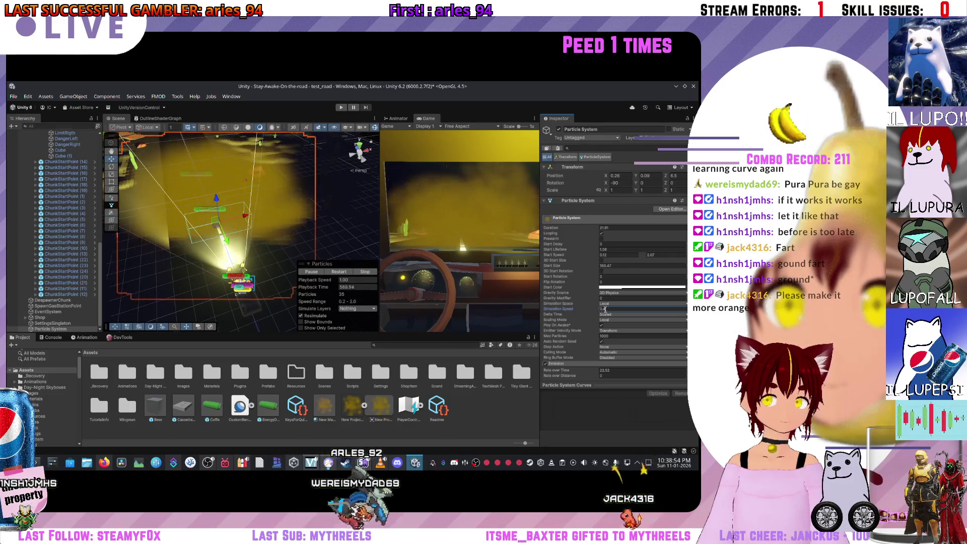
{"action": "type", "text": "0.2"}
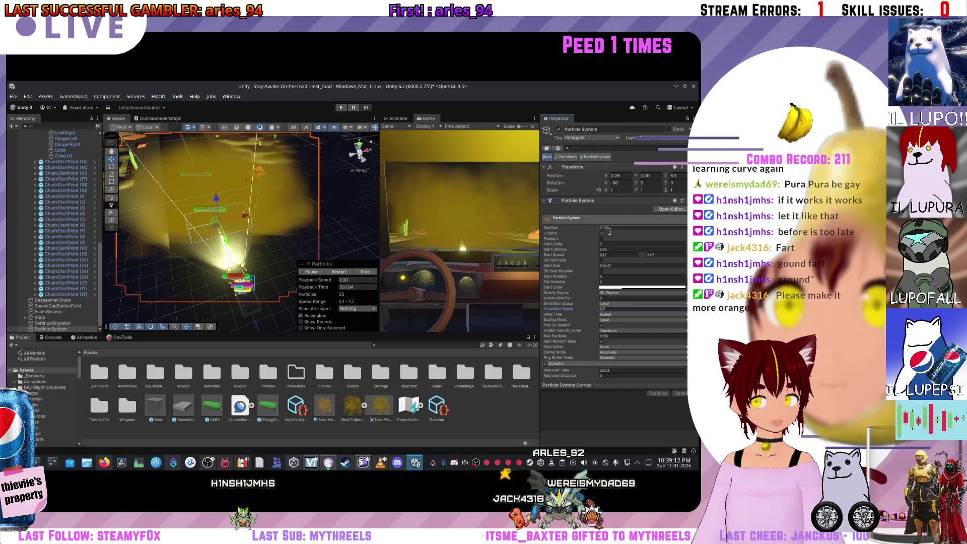
{"action": "scroll", "coordinate": [601, 257], "scroll_direction": "down", "scroll_amount": 4}
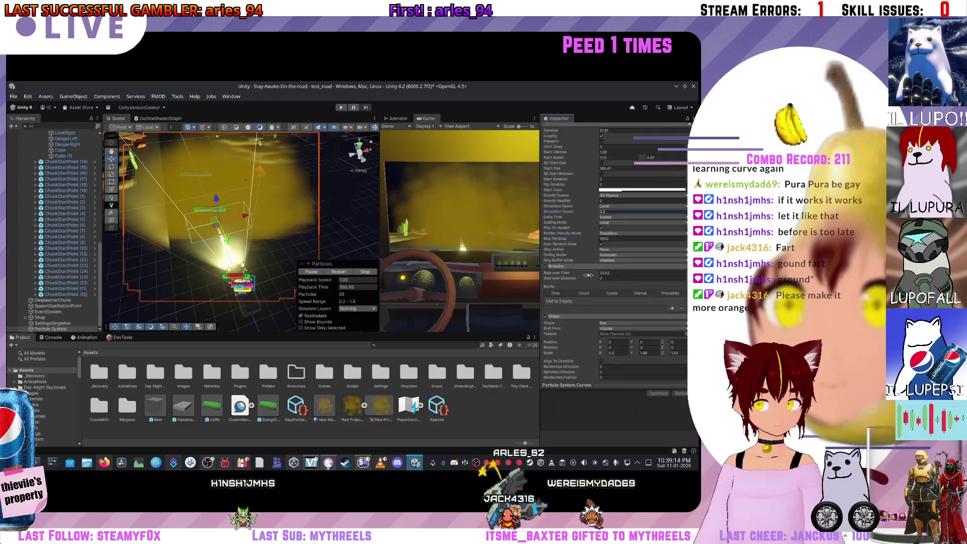
{"action": "left_click", "coordinate": [619, 323]}
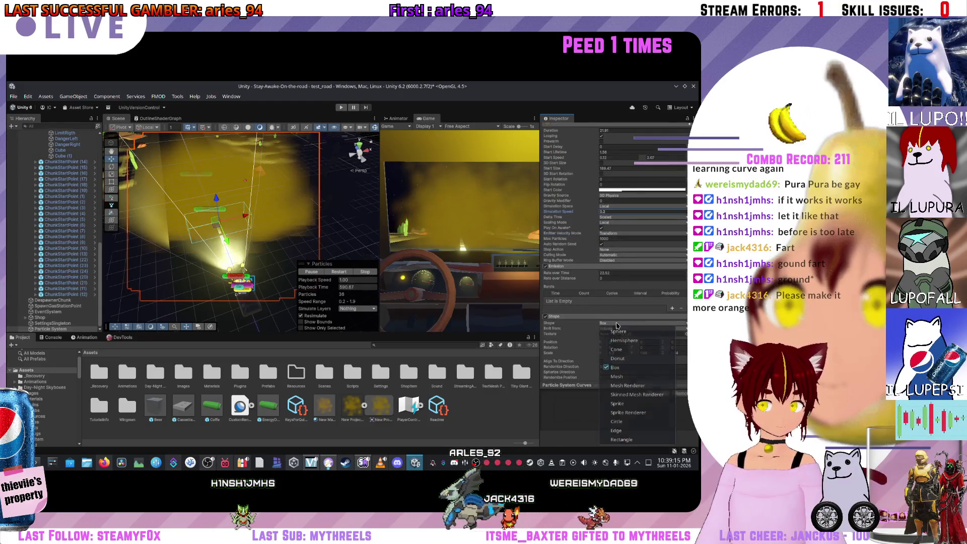
Step: Switch the emitter shape from Box to Cone and rotate it around the car
{"action": "left_click", "coordinate": [625, 351]}
{"action": "scroll", "coordinate": [268, 219], "scroll_direction": "up", "scroll_amount": 3}
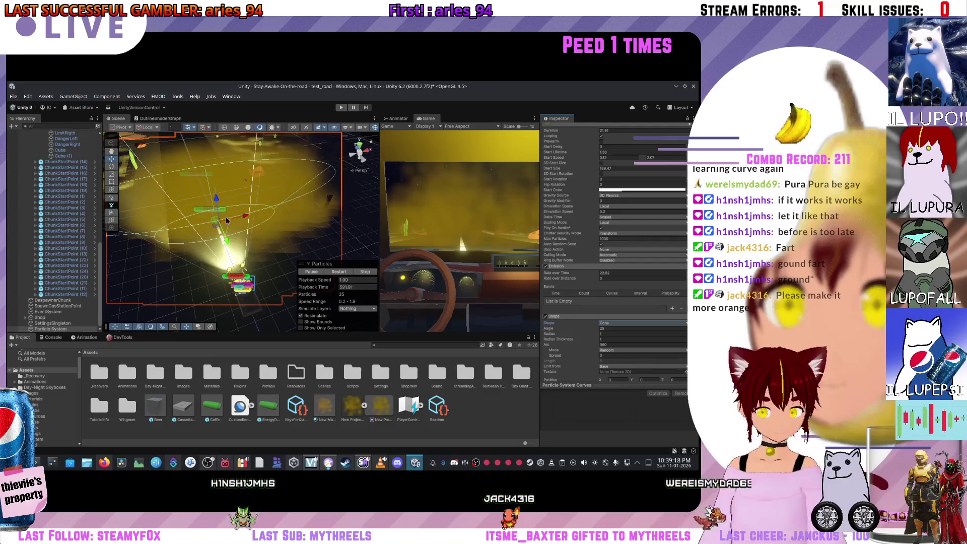
{"action": "mouse_move", "coordinate": [267, 219]}
{"action": "left_mouse_down"}
{"action": "mouse_move", "coordinate": [301, 253]}
{"action": "mouse_move", "coordinate": [283, 254]}
{"action": "left_mouse_up"}
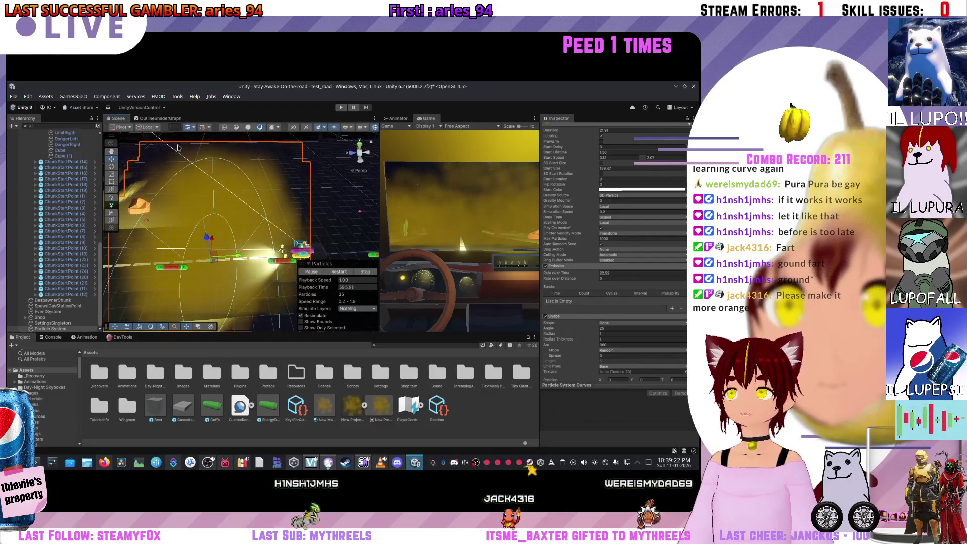
{"action": "left_click_drag", "start_coordinate": [228, 280], "coordinate": [287, 268]}
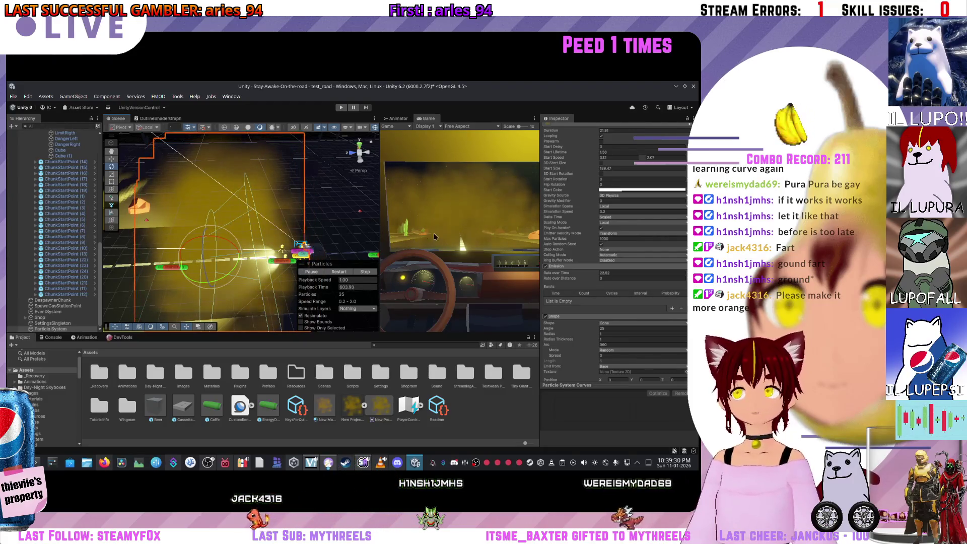
{"action": "scroll", "coordinate": [438, 262], "scroll_direction": "up", "scroll_amount": 1}
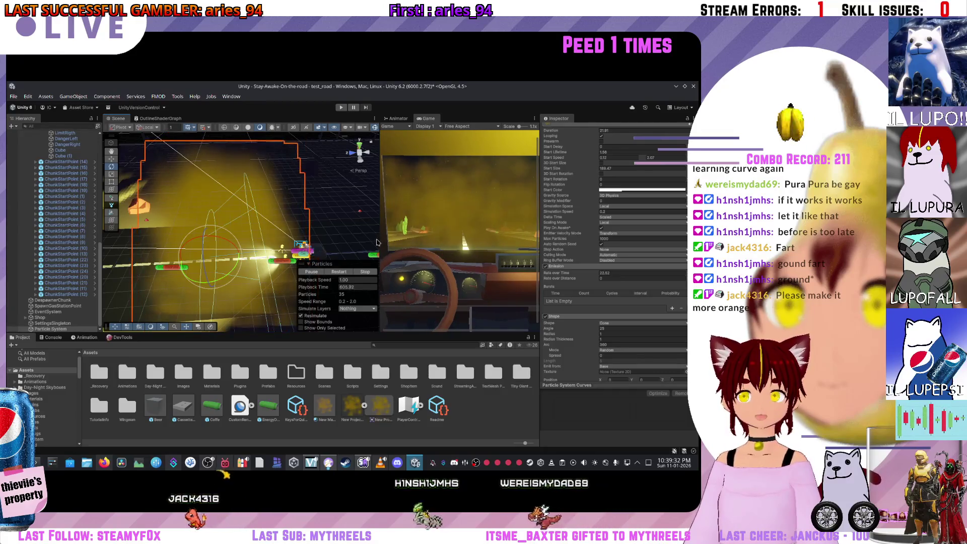
Step: Undo the cone rotation and widen the Game view to see fog through the windshield
{"action": "left_click_drag", "start_coordinate": [378, 239], "coordinate": [331, 239]}
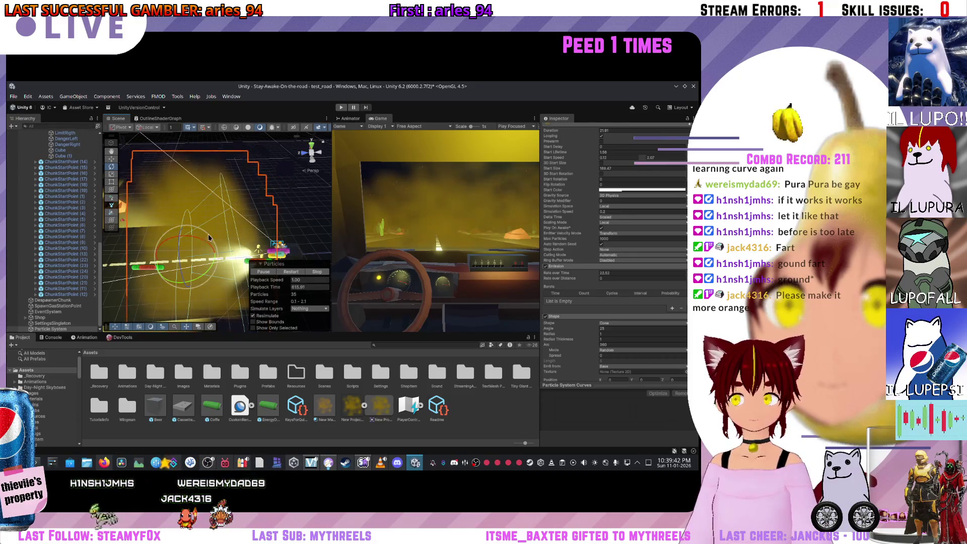
{"action": "left_click_drag", "start_coordinate": [215, 257], "coordinate": [200, 270]}
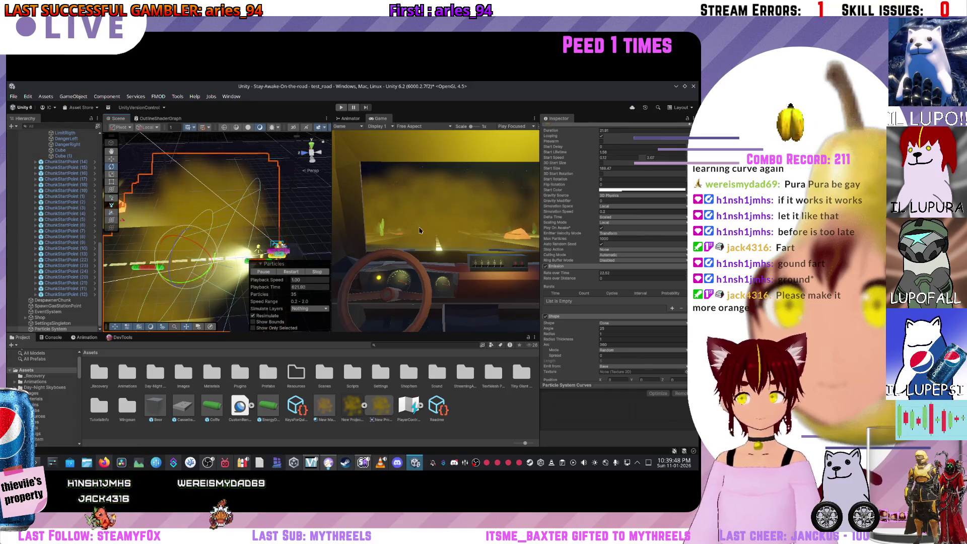
{"action": "key", "text": "ctrl+z"}
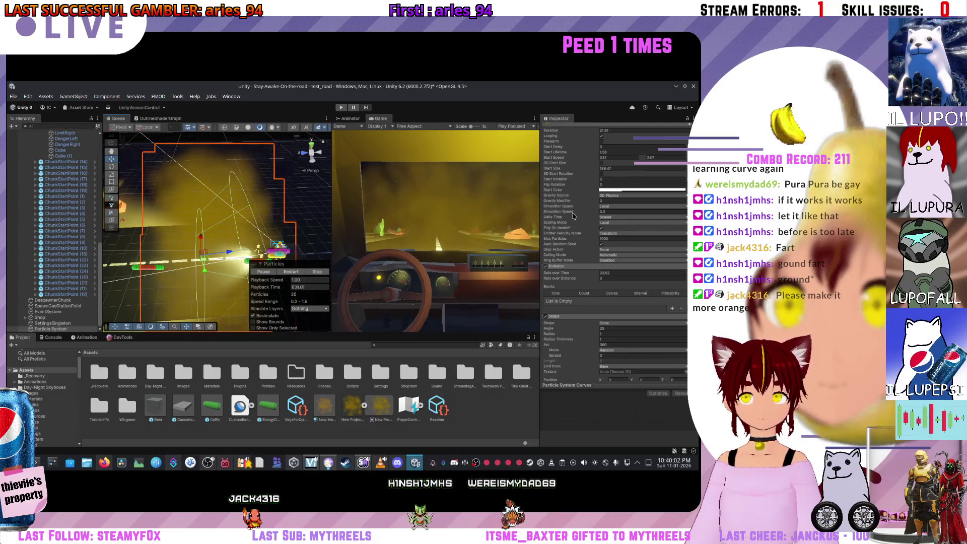
{"action": "left_click_drag", "start_coordinate": [332, 249], "coordinate": [183, 275]}
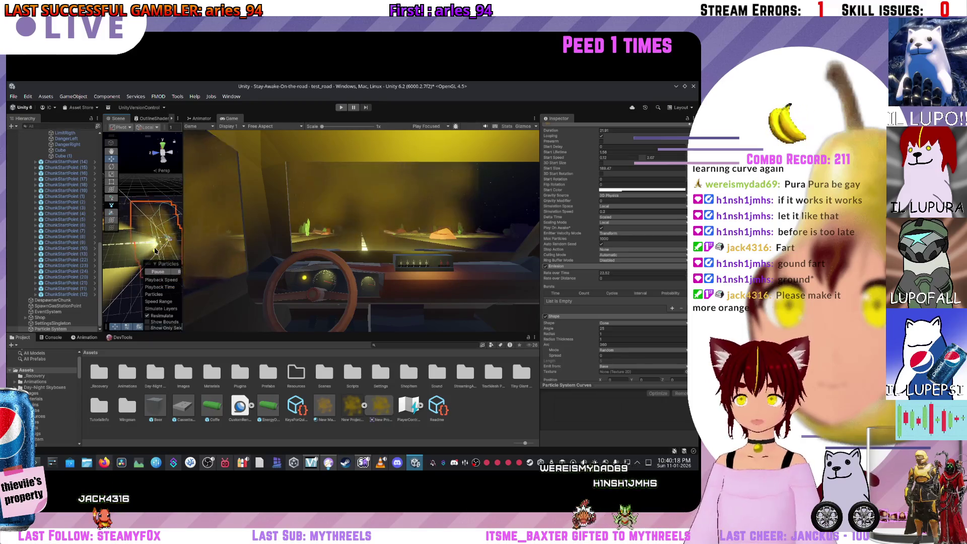
Step: Raise the fog's Start Color alpha to make it more opaque
{"action": "left_click_drag", "start_coordinate": [165, 255], "coordinate": [251, 254]}
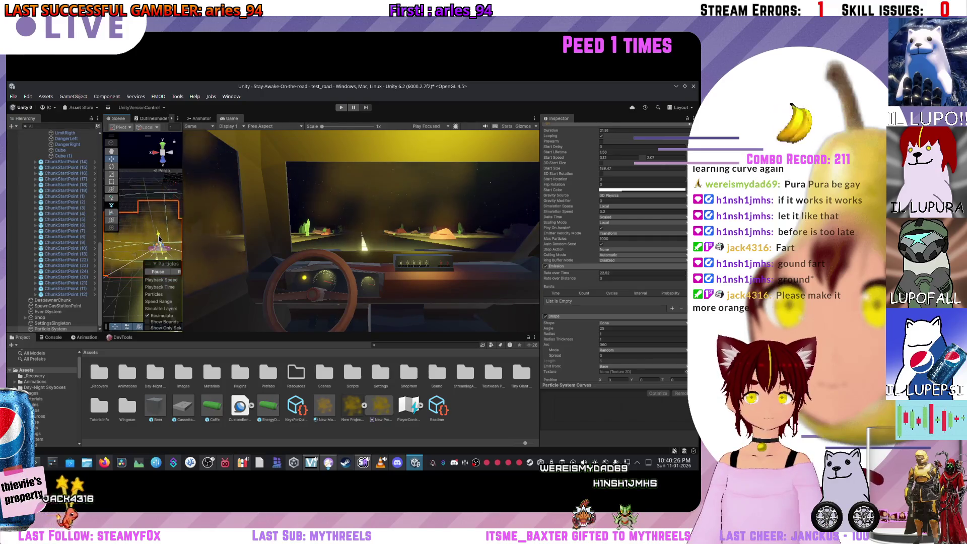
{"action": "scroll", "coordinate": [586, 305], "scroll_direction": "up", "scroll_amount": 1}
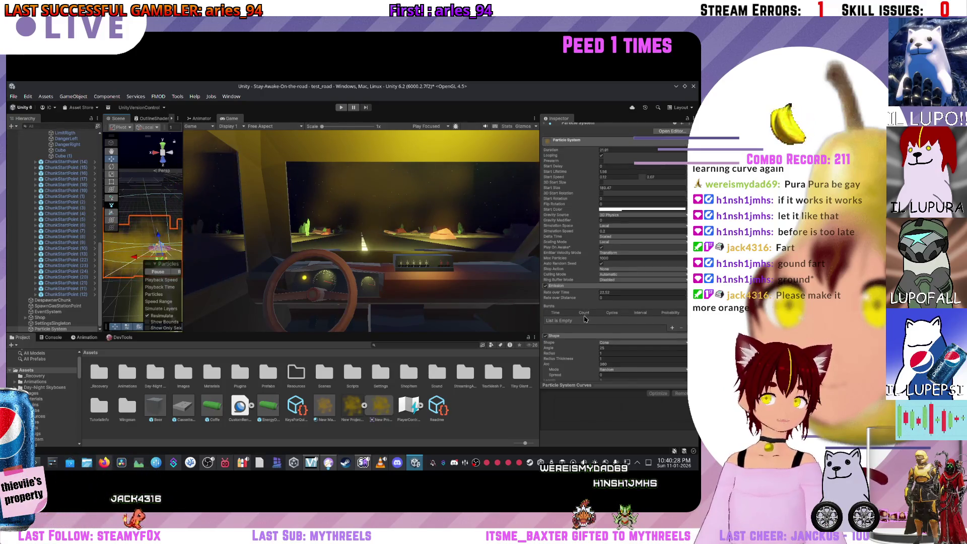
{"action": "scroll", "coordinate": [585, 318], "scroll_direction": "up", "scroll_amount": 4}
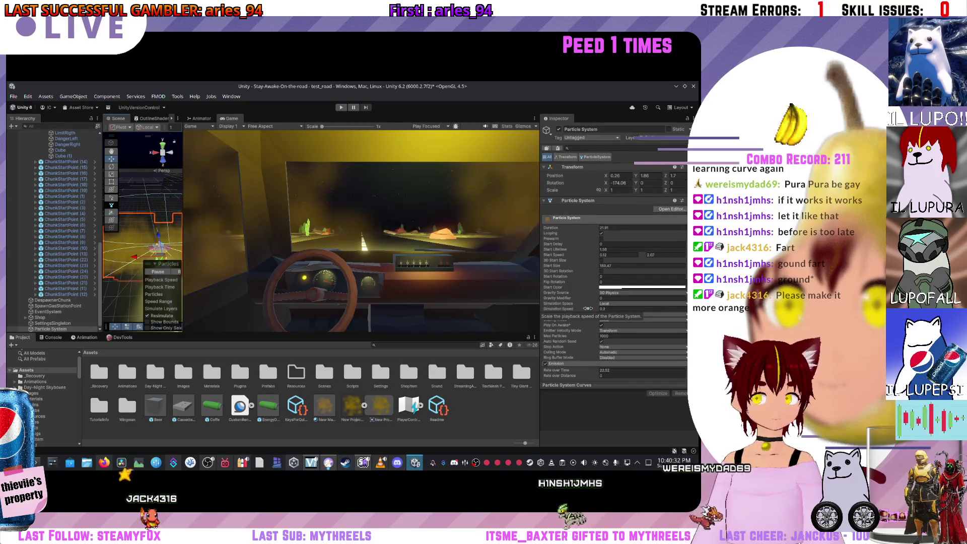
{"action": "scroll", "coordinate": [591, 302], "scroll_direction": "down", "scroll_amount": 1}
{"action": "scroll", "coordinate": [592, 301], "scroll_direction": "down", "scroll_amount": 1}
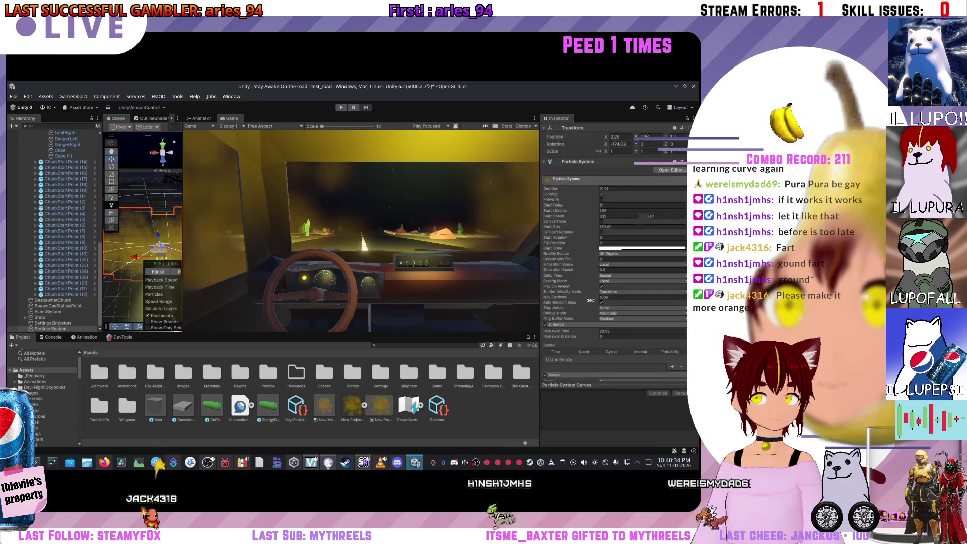
{"action": "left_click", "coordinate": [615, 249]}
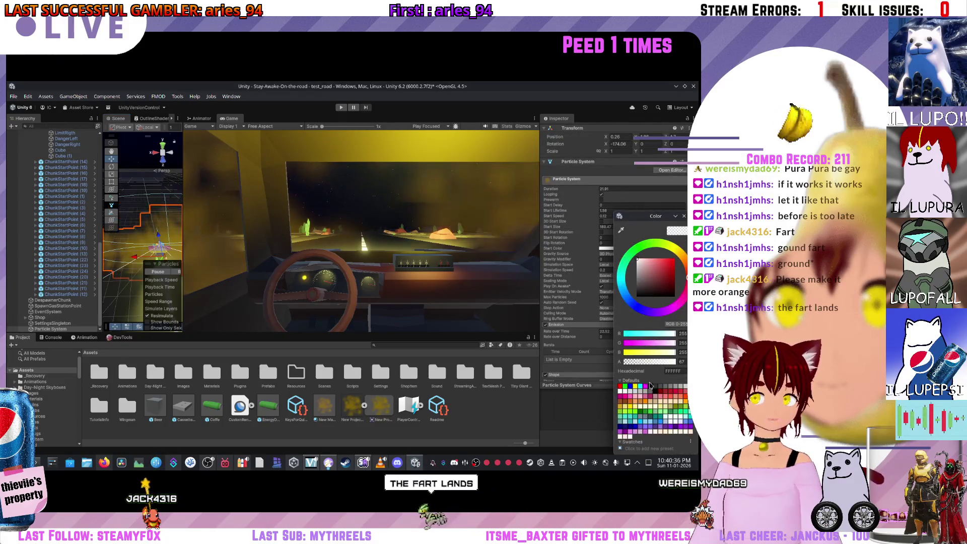
{"action": "mouse_move", "coordinate": [639, 363]}
{"action": "left_mouse_down"}
{"action": "mouse_move", "coordinate": [683, 365]}
{"action": "mouse_move", "coordinate": [654, 362]}
{"action": "left_mouse_up"}
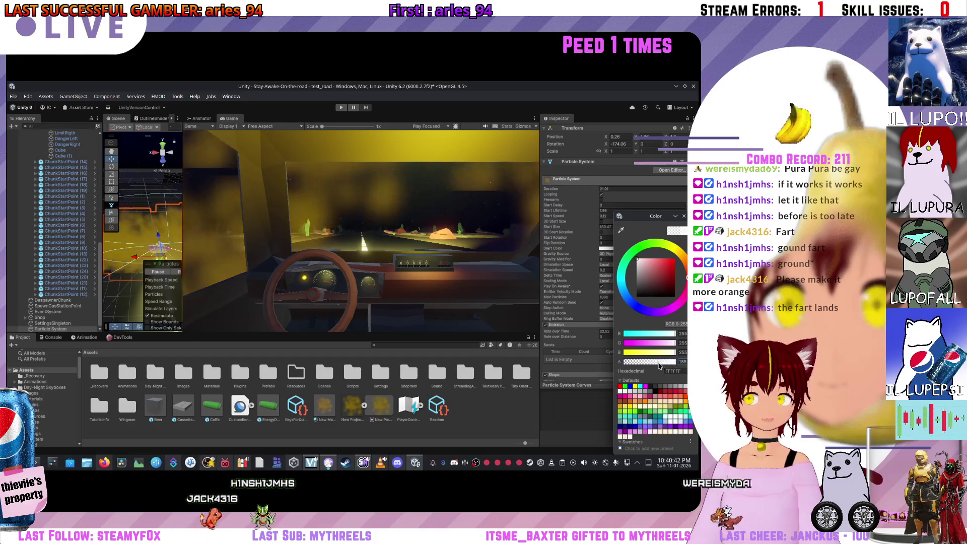
{"action": "left_click_drag", "start_coordinate": [130, 253], "coordinate": [300, 242]}
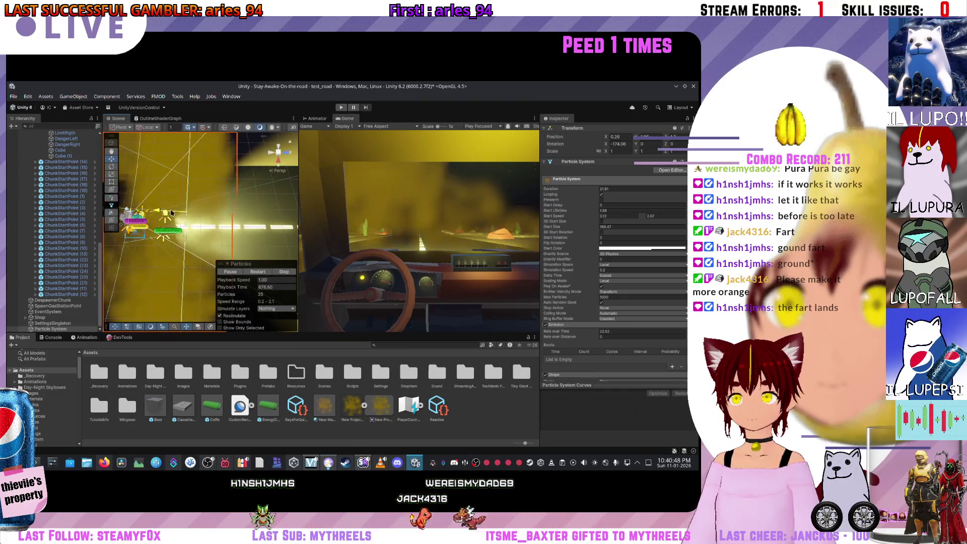
Step: Stretch the emitter shape's Z scale to 3.86 and widen the Game view
{"action": "scroll", "coordinate": [628, 280], "scroll_direction": "down", "scroll_amount": 5}
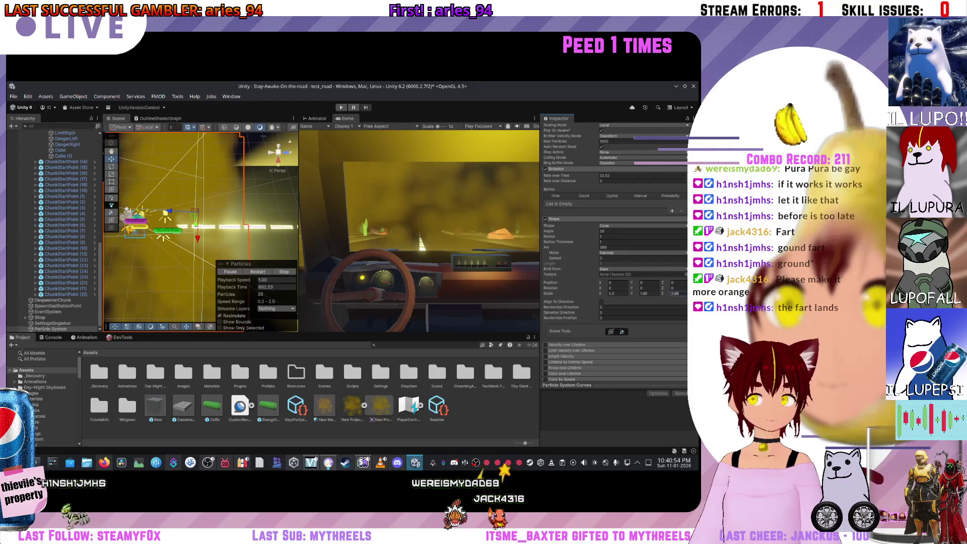
{"action": "left_click_drag", "start_coordinate": [662, 293], "coordinate": [685, 293]}
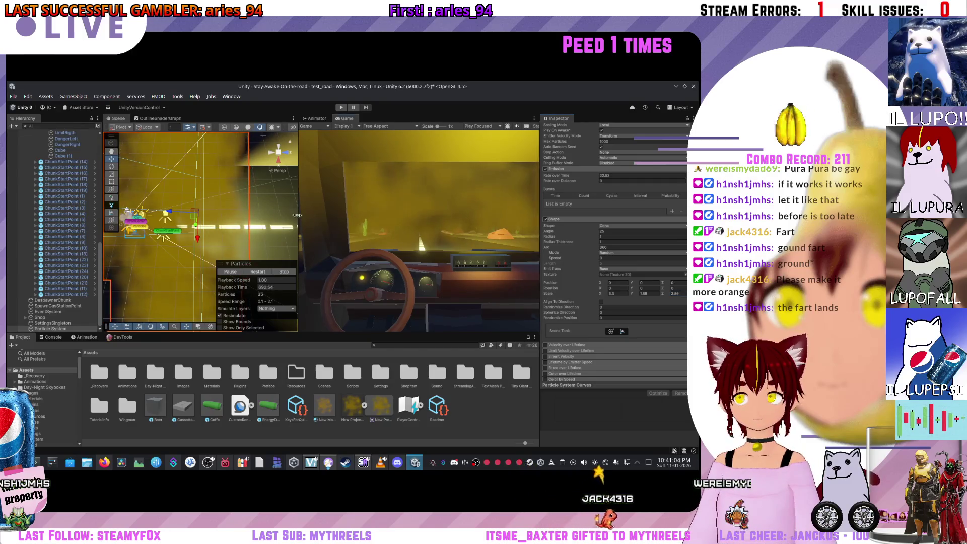
{"action": "left_click_drag", "start_coordinate": [297, 215], "coordinate": [151, 215]}
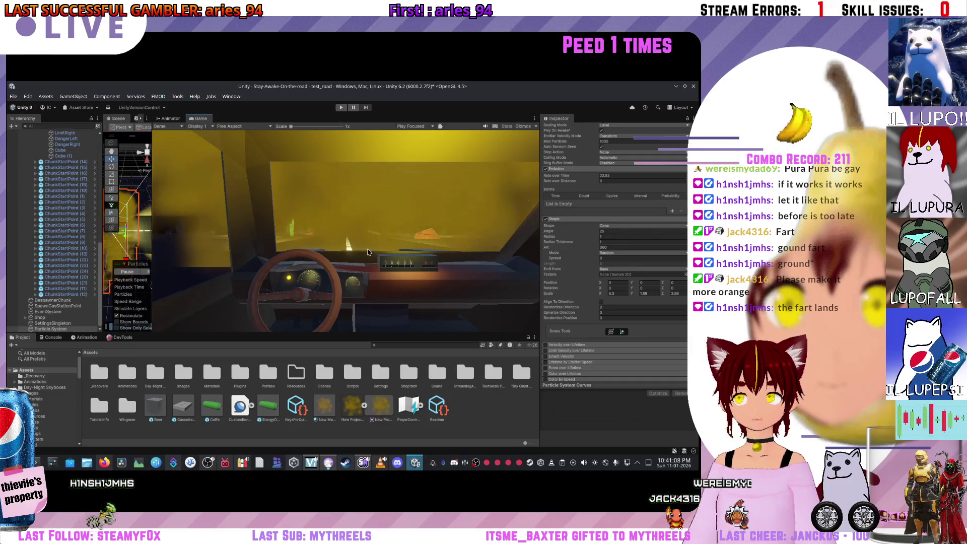
Step: Lower the alpha of the fog's Start Color to make it more transparent
{"action": "scroll", "coordinate": [620, 259], "scroll_direction": "up", "scroll_amount": 6}
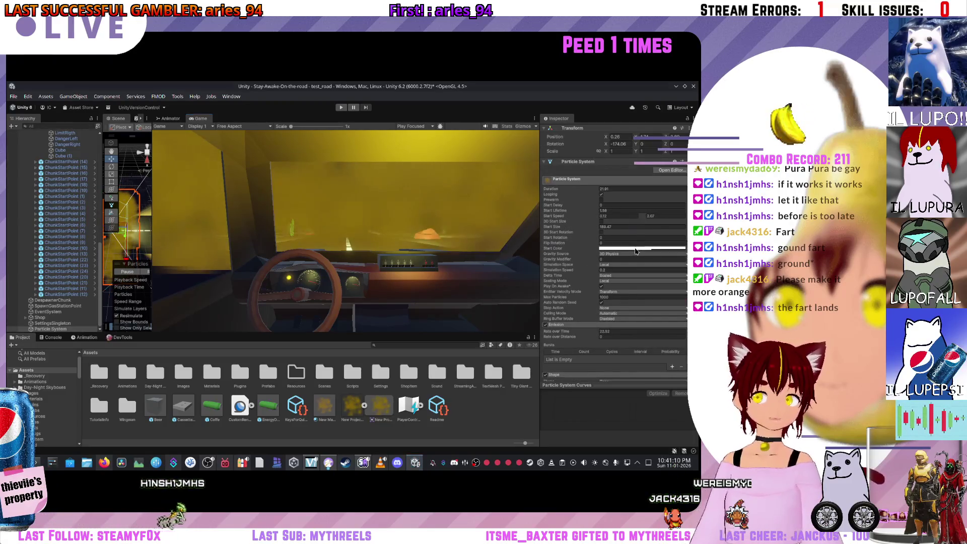
{"action": "left_click", "coordinate": [606, 248]}
{"action": "left_click_drag", "start_coordinate": [654, 362], "coordinate": [642, 363]}
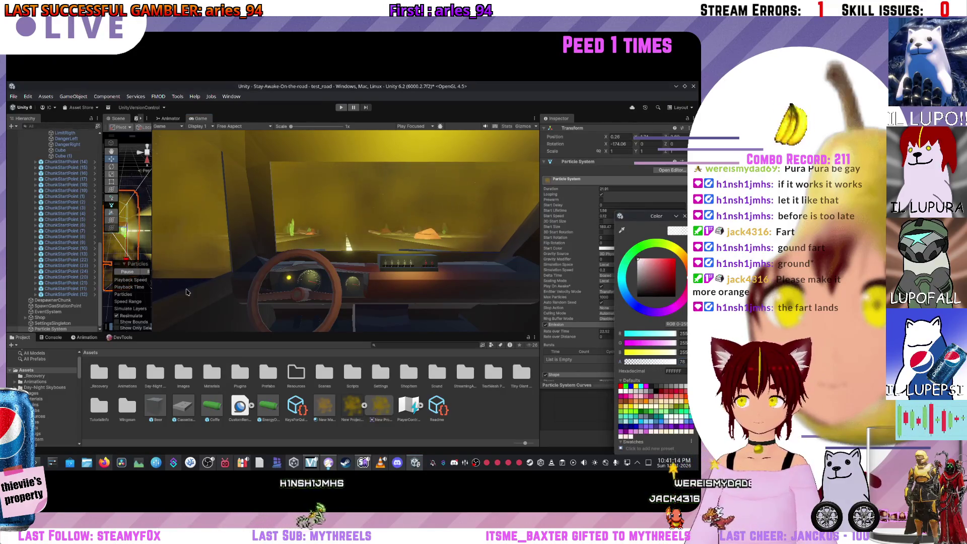
Step: Enlarge the Scene view and orbit it back around the car
{"action": "left_click_drag", "start_coordinate": [152, 290], "coordinate": [92, 291]}
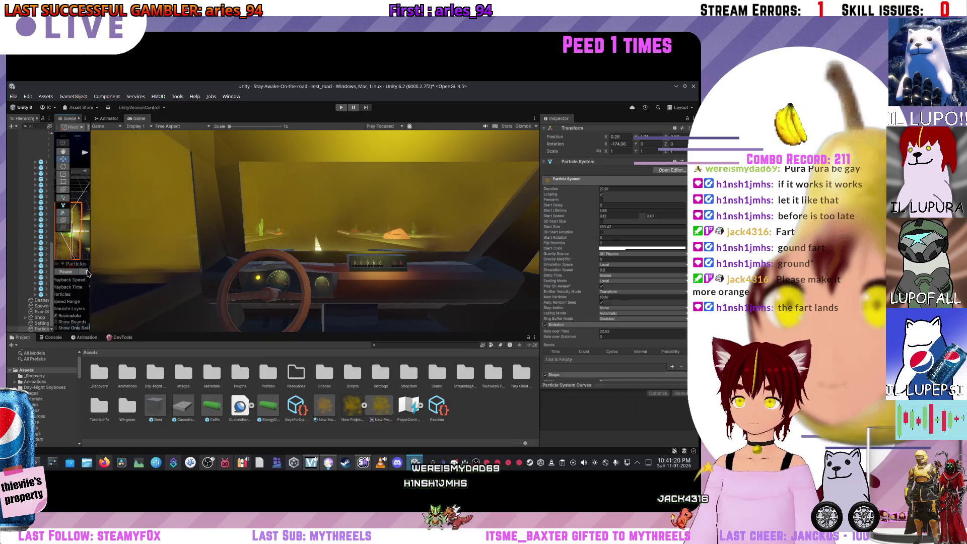
{"action": "left_click_drag", "start_coordinate": [91, 270], "coordinate": [260, 269]}
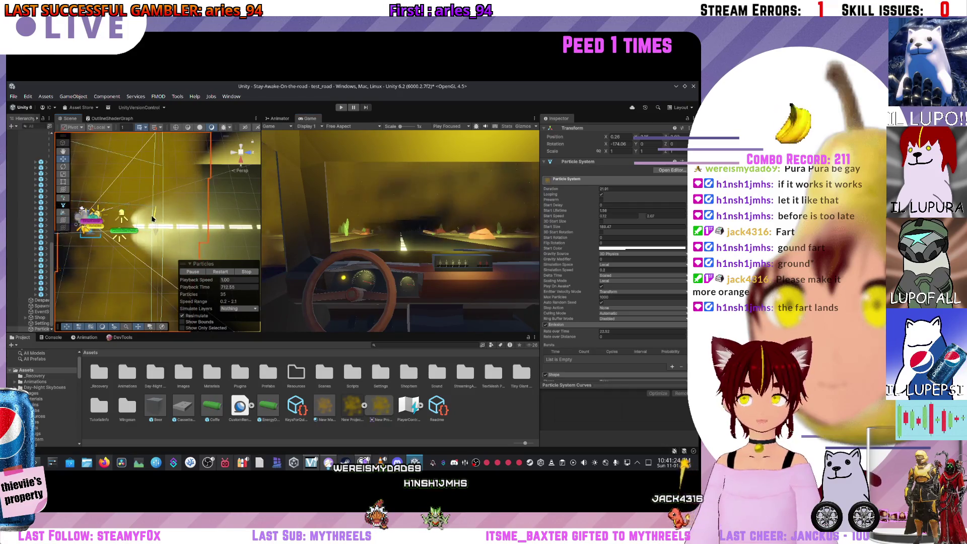
{"action": "mouse_move", "coordinate": [150, 213]}
{"action": "left_mouse_down"}
{"action": "mouse_move", "coordinate": [270, 201]}
{"action": "mouse_move", "coordinate": [165, 163]}
{"action": "mouse_move", "coordinate": [169, 224]}
{"action": "mouse_move", "coordinate": [158, 227]}
{"action": "mouse_move", "coordinate": [315, 236]}
{"action": "mouse_move", "coordinate": [242, 201]}
{"action": "left_mouse_up"}
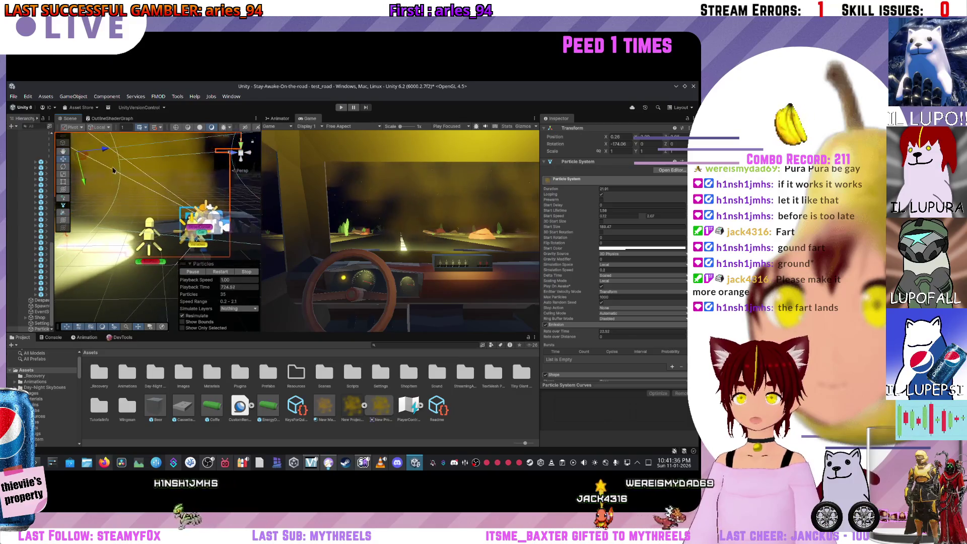
{"action": "mouse_move", "coordinate": [146, 208]}
{"action": "left_mouse_down"}
{"action": "mouse_move", "coordinate": [260, 218]}
{"action": "mouse_move", "coordinate": [84, 220]}
{"action": "left_mouse_up"}
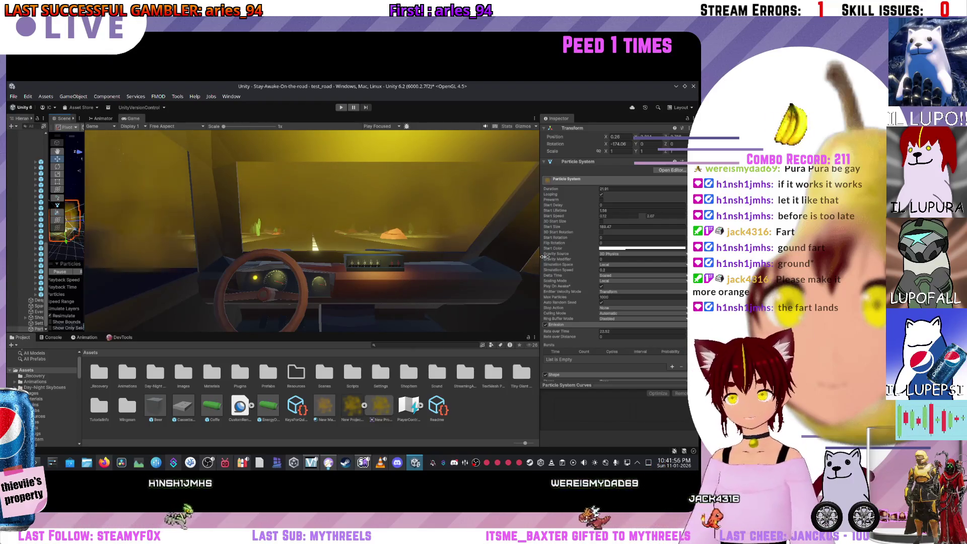
Step: Raise the Gravity Modifier to 3.06 and widen the Inspector for the particle settings
{"action": "mouse_move", "coordinate": [557, 259]}
{"action": "left_mouse_down"}
{"action": "mouse_move", "coordinate": [568, 259]}
{"action": "mouse_move", "coordinate": [546, 253]}
{"action": "left_mouse_up"}
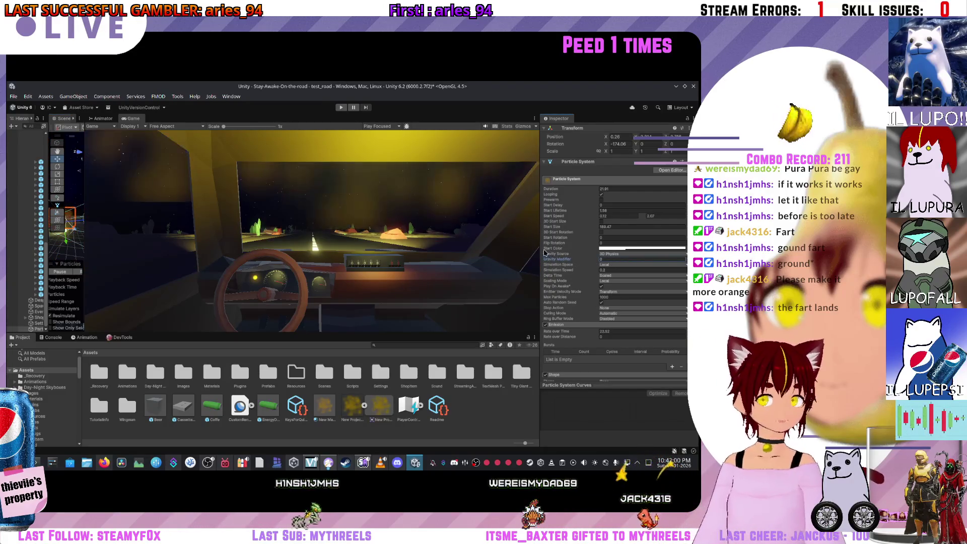
{"action": "mouse_move", "coordinate": [542, 252]}
{"action": "left_mouse_down"}
{"action": "mouse_move", "coordinate": [462, 242]}
{"action": "mouse_move", "coordinate": [507, 227]}
{"action": "left_mouse_up"}
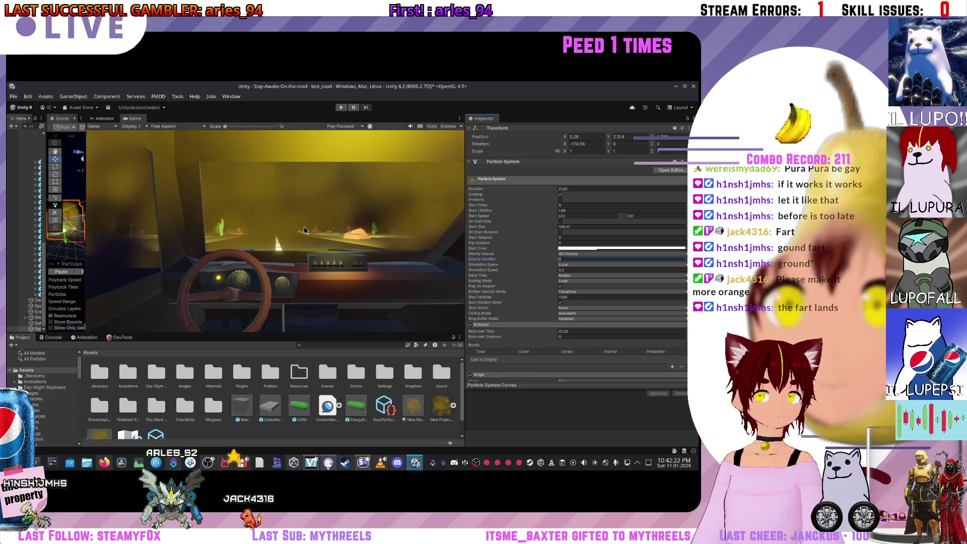
{"action": "scroll", "coordinate": [524, 267], "scroll_direction": "down", "scroll_amount": 3}
{"action": "scroll", "coordinate": [524, 267], "scroll_direction": "down", "scroll_amount": 2}
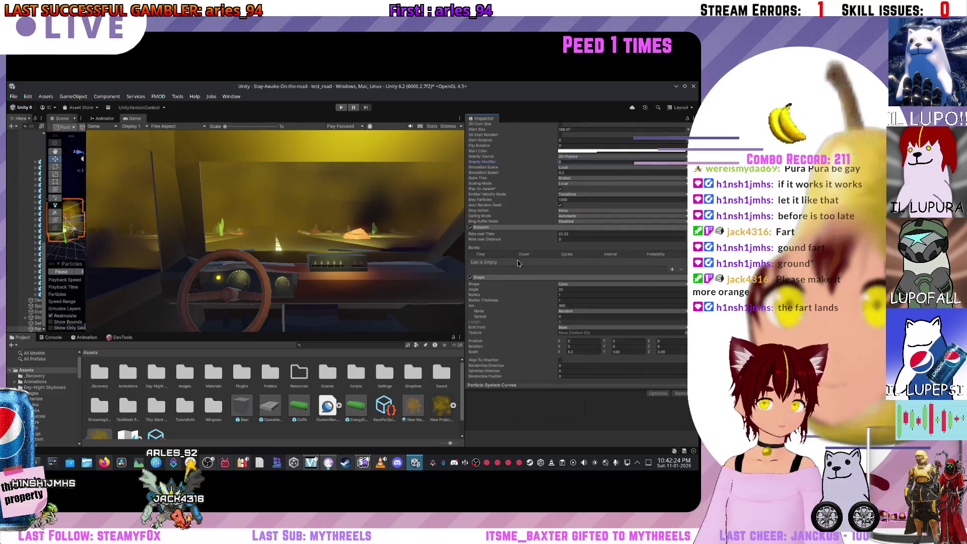
{"action": "scroll", "coordinate": [518, 262], "scroll_direction": "up", "scroll_amount": 6}
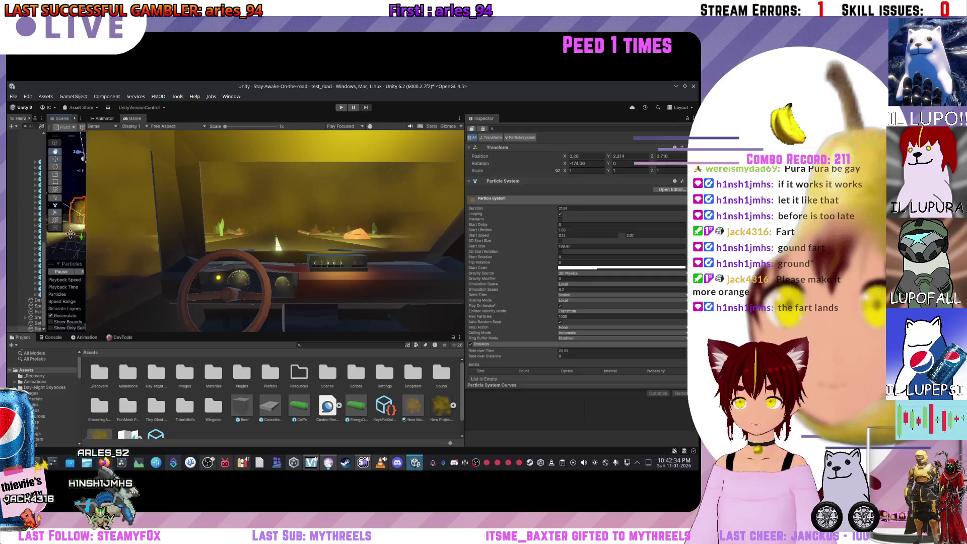
{"action": "scroll", "coordinate": [517, 221], "scroll_direction": "up", "scroll_amount": 1}
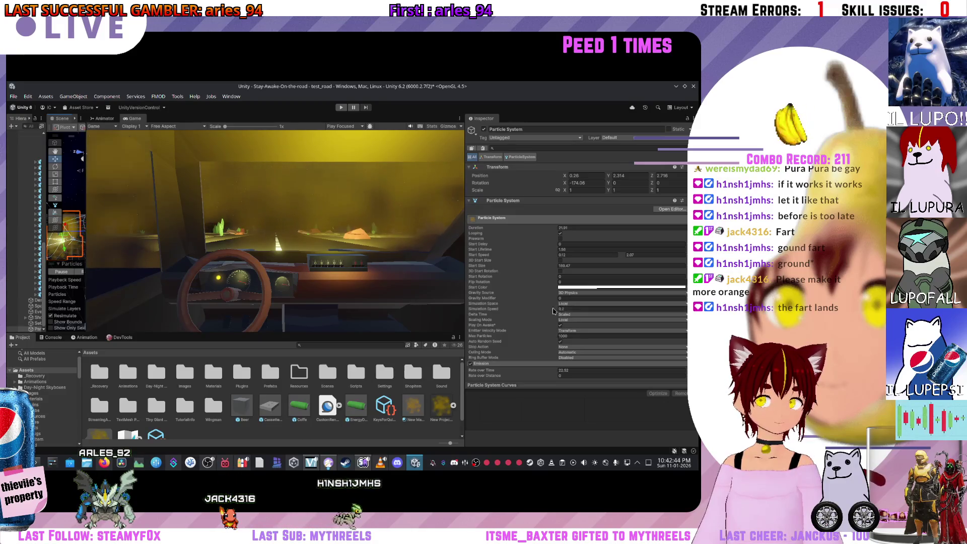
Step: Try Simulation Speed 5.51, revert it to 0.2, and resize the Scene and Game views
{"action": "left_click_drag", "start_coordinate": [611, 309], "coordinate": [282, 309]}
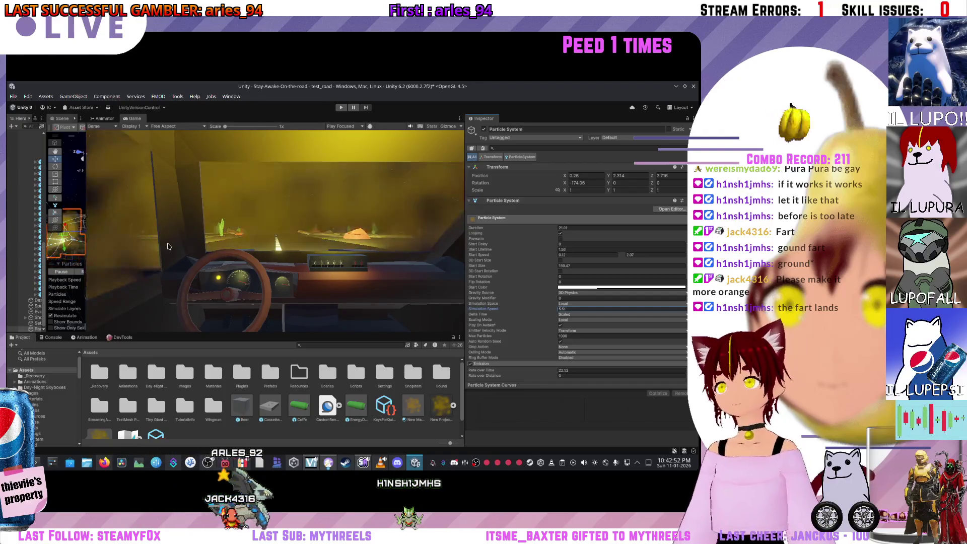
{"action": "key", "text": "ctrl+z"}
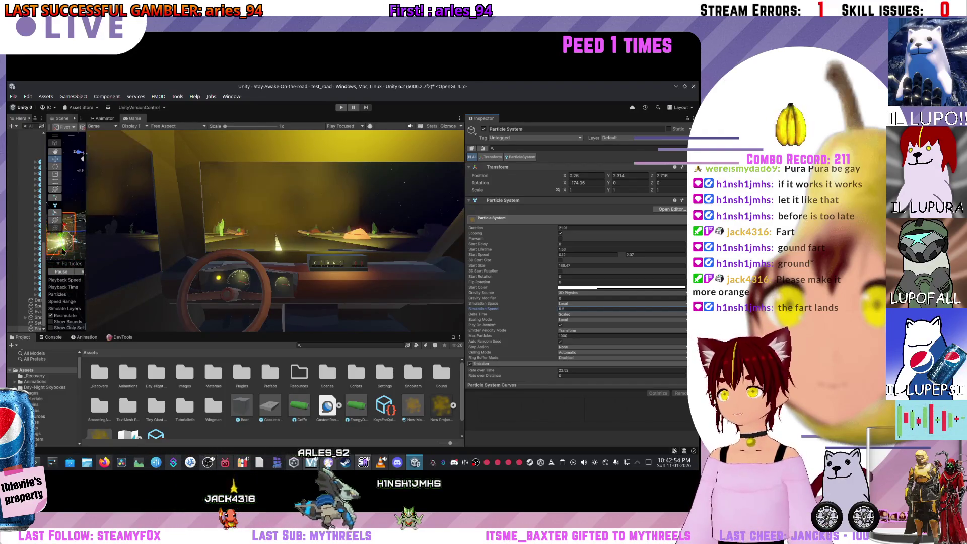
{"action": "left_click_drag", "start_coordinate": [88, 246], "coordinate": [261, 246]}
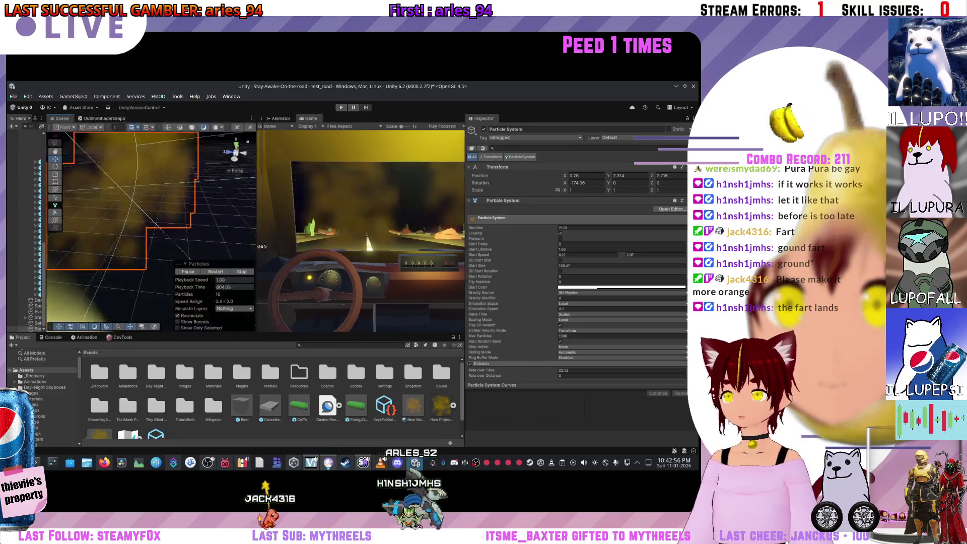
Step: Zoom the Scene view toward the car and widen the Hierarchy so object names are readable
{"action": "scroll", "coordinate": [163, 218], "scroll_direction": "down", "scroll_amount": 5}
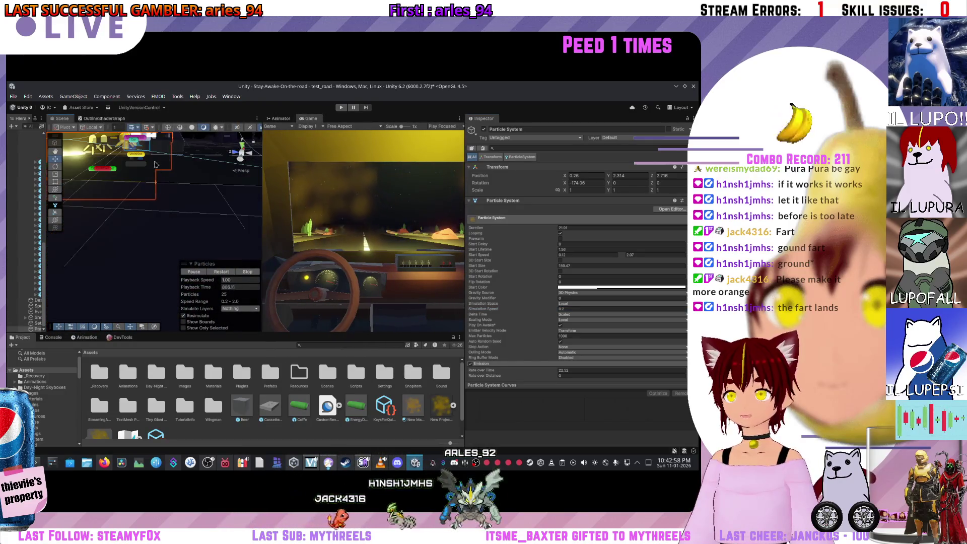
{"action": "scroll", "coordinate": [141, 146], "scroll_direction": "up", "scroll_amount": 5}
{"action": "scroll", "coordinate": [151, 216], "scroll_direction": "down", "scroll_amount": 5}
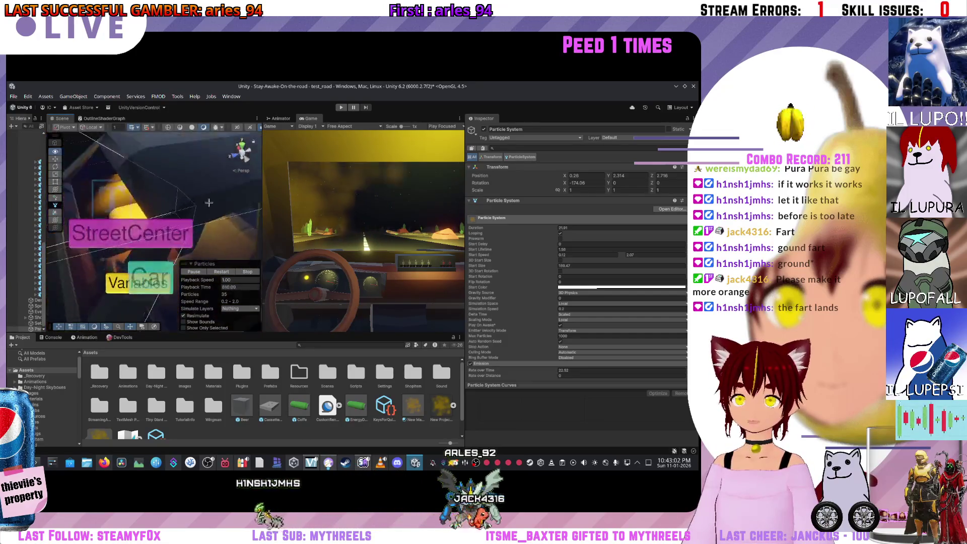
{"action": "scroll", "coordinate": [92, 195], "scroll_direction": "down", "scroll_amount": 3}
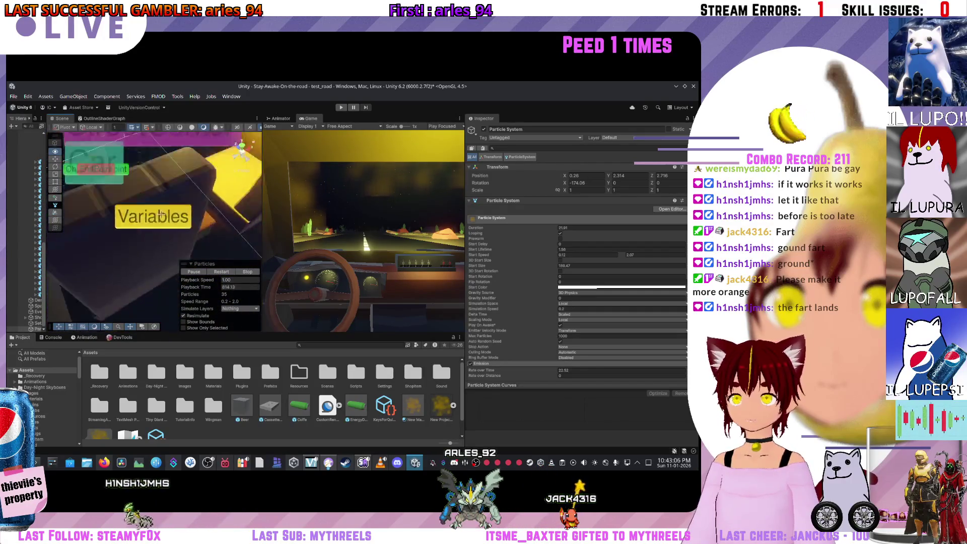
{"action": "scroll", "coordinate": [158, 218], "scroll_direction": "up", "scroll_amount": 5}
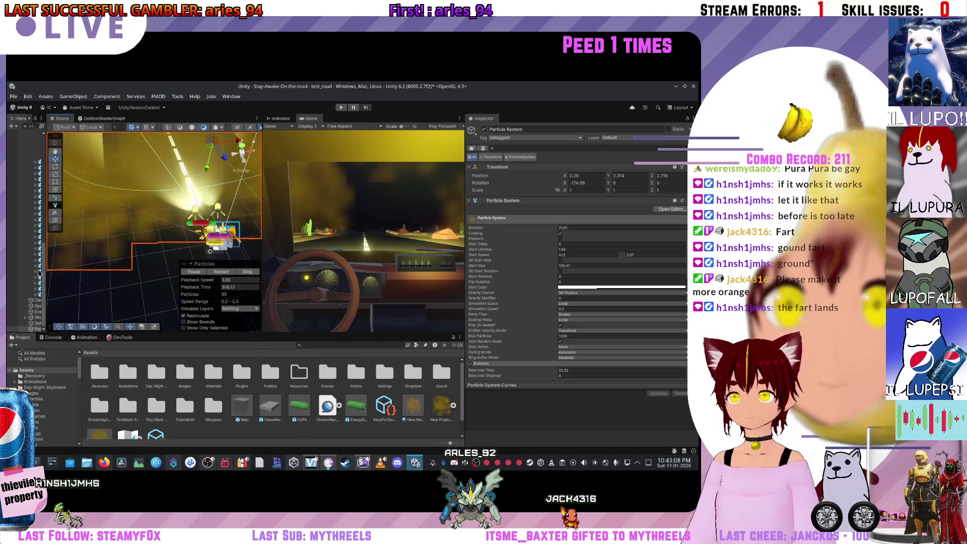
{"action": "left_click_drag", "start_coordinate": [46, 302], "coordinate": [180, 303]}
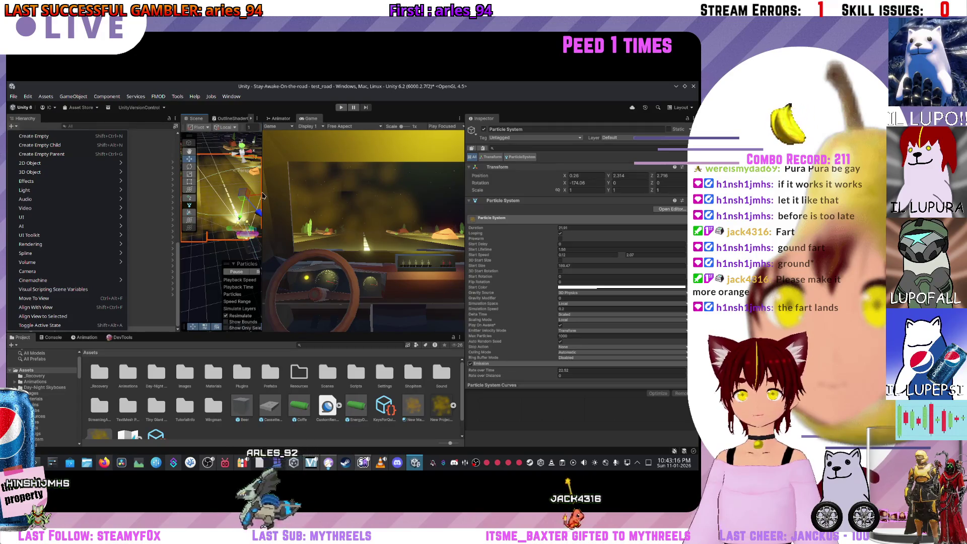
Step: Widen the Scene view, then browse the Hierarchy's new-object menu and its submenus before closing it
{"action": "left_click_drag", "start_coordinate": [262, 191], "coordinate": [379, 192]}
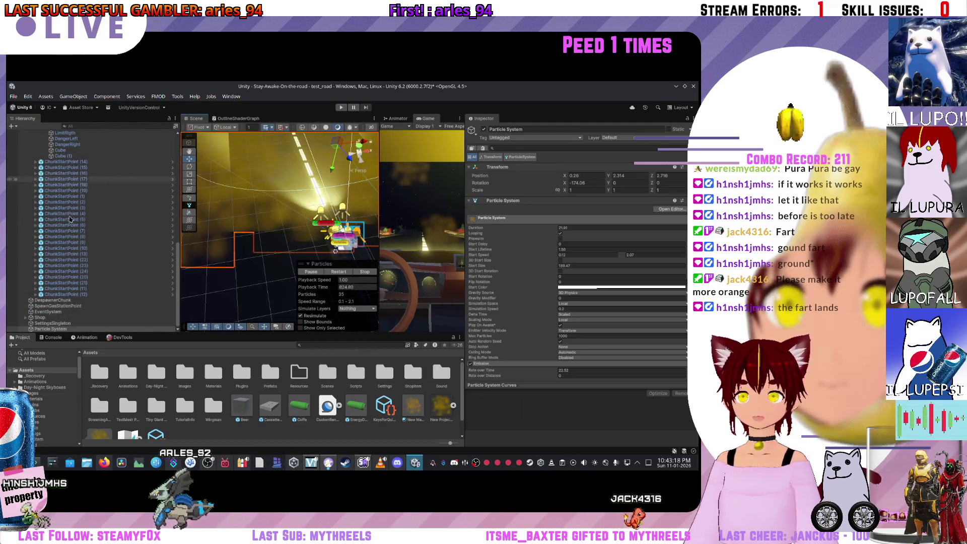
{"action": "left_click", "coordinate": [12, 126]}
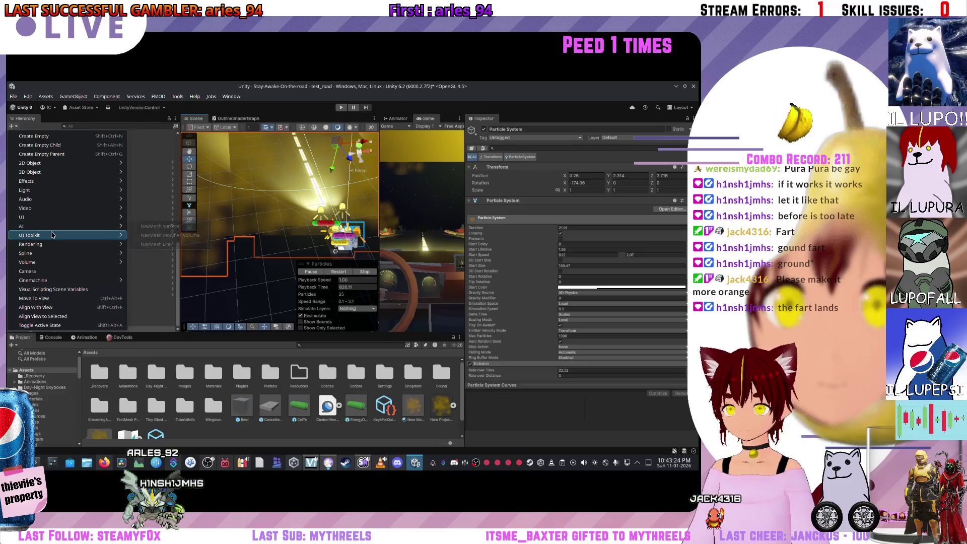
{"action": "mouse_move", "coordinate": [52, 249]}
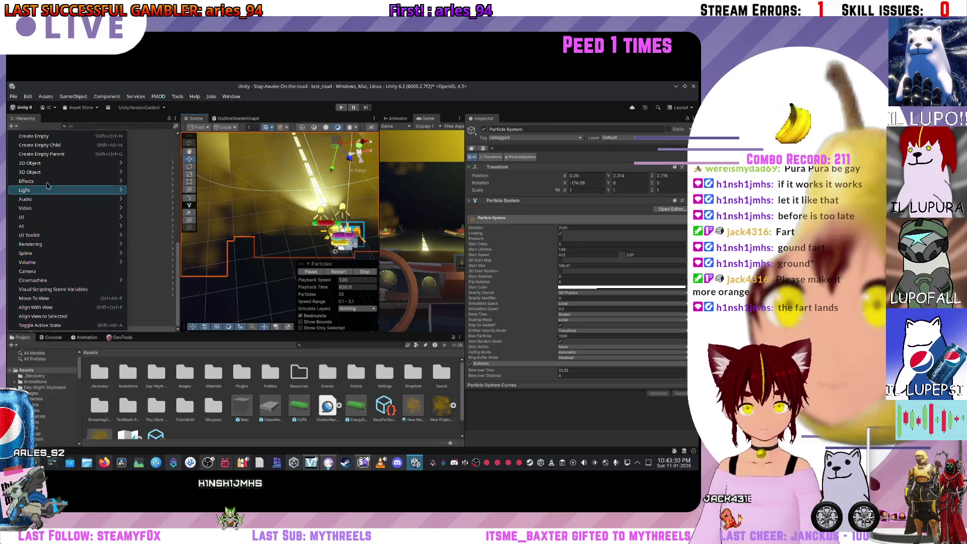
{"action": "mouse_move", "coordinate": [50, 177]}
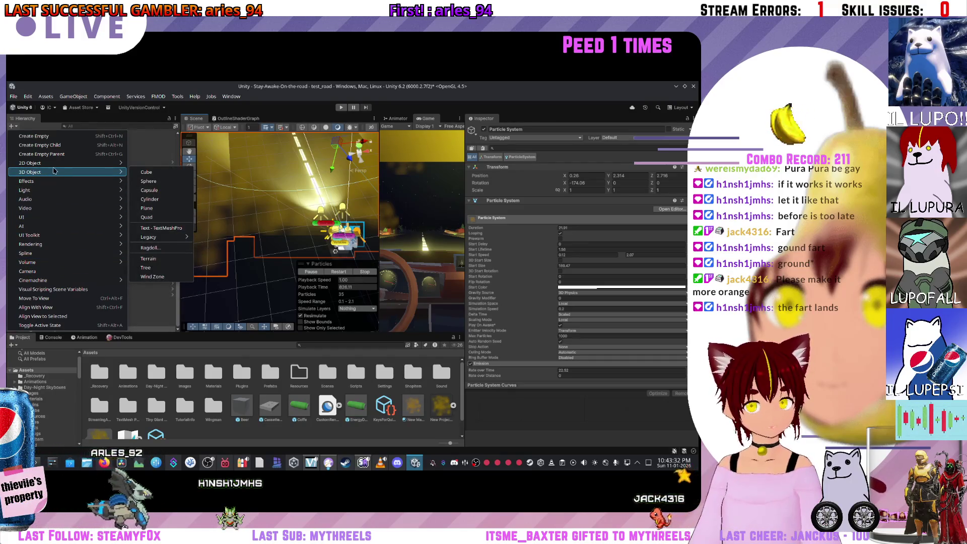
{"action": "mouse_move", "coordinate": [58, 167]}
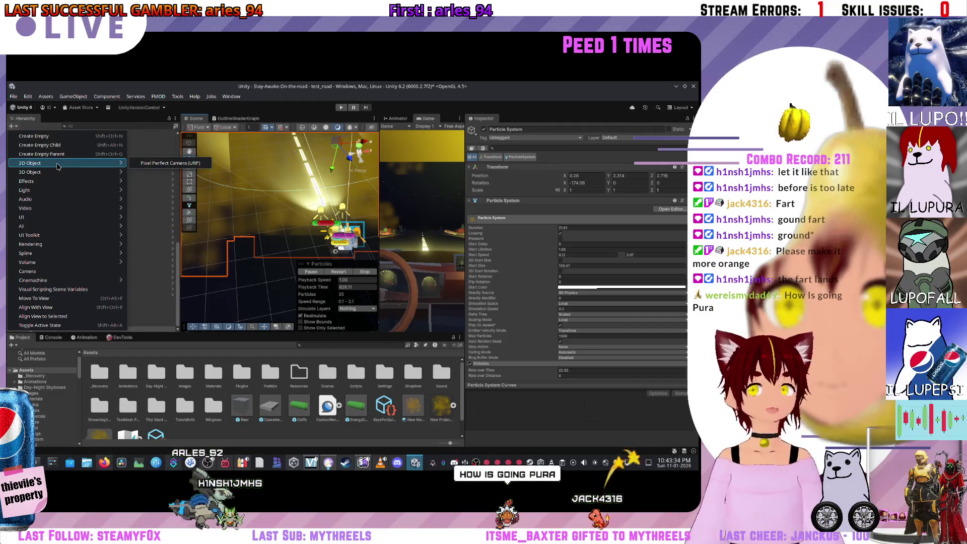
{"action": "mouse_move", "coordinate": [56, 183]}
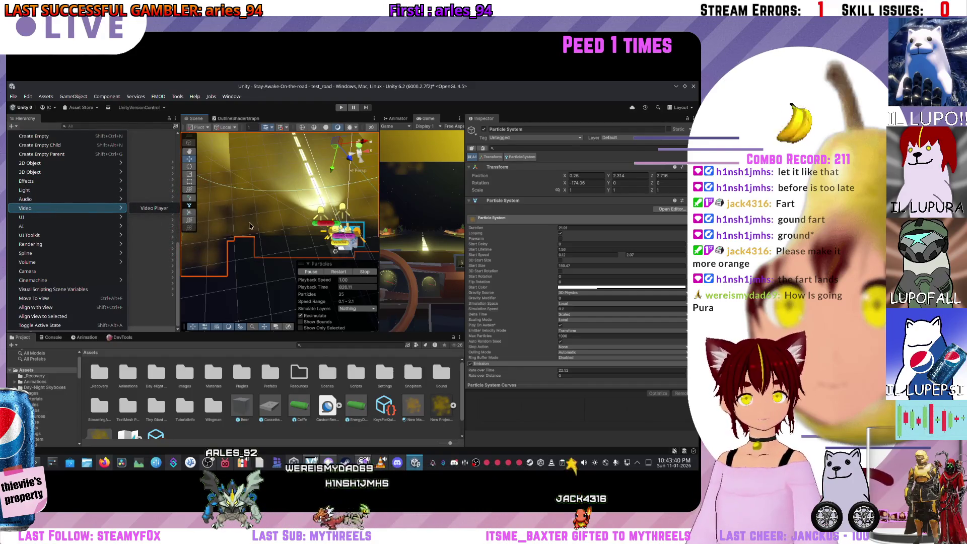
{"action": "mouse_move", "coordinate": [74, 226]}
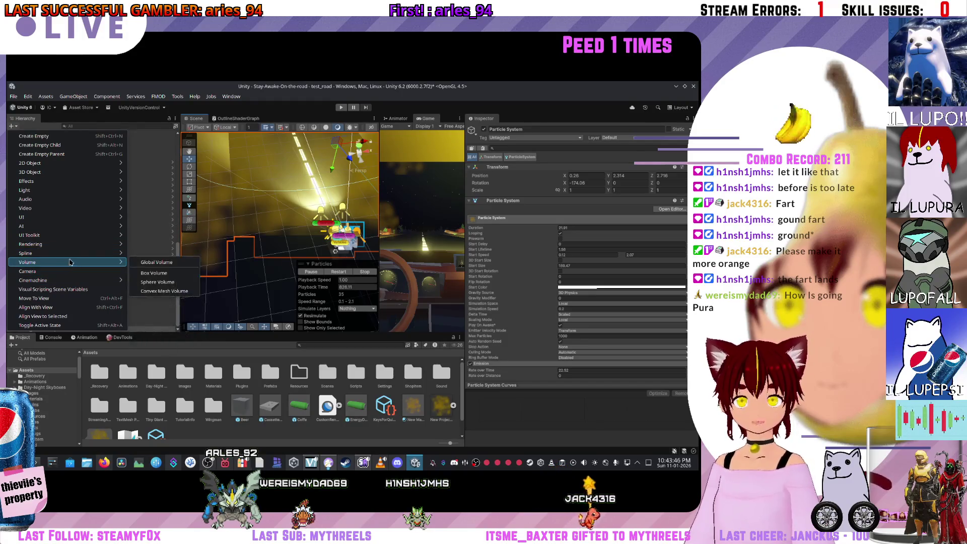
{"action": "mouse_move", "coordinate": [70, 254]}
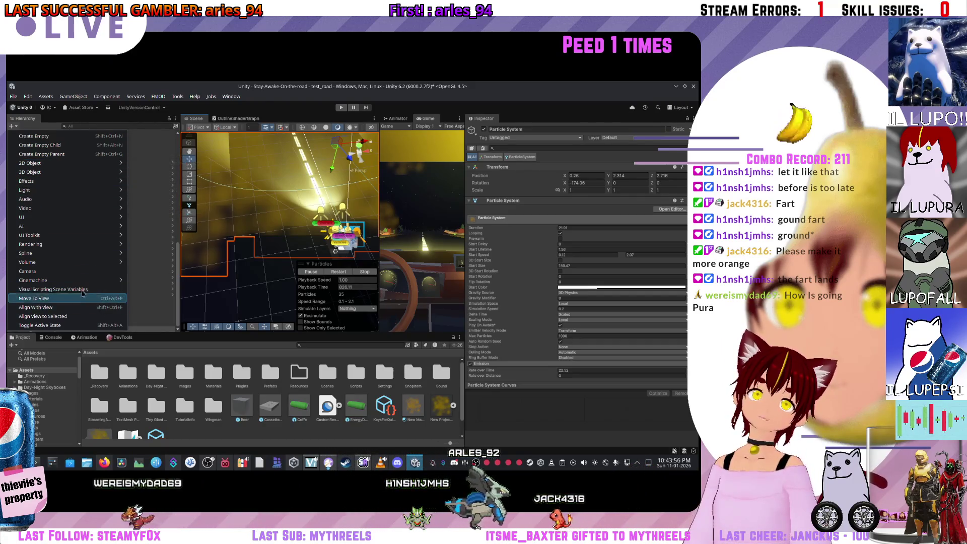
{"action": "mouse_move", "coordinate": [72, 281]}
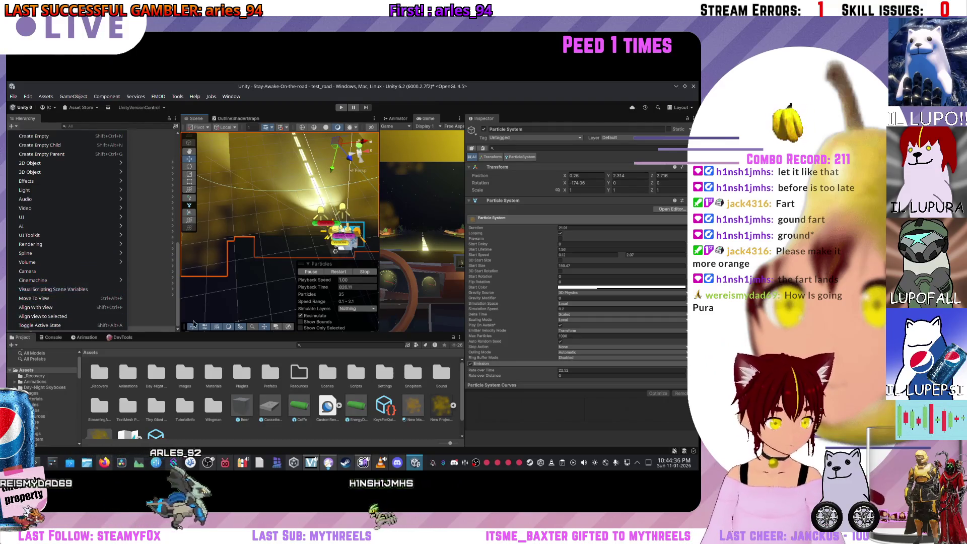
{"action": "left_click", "coordinate": [151, 325]}
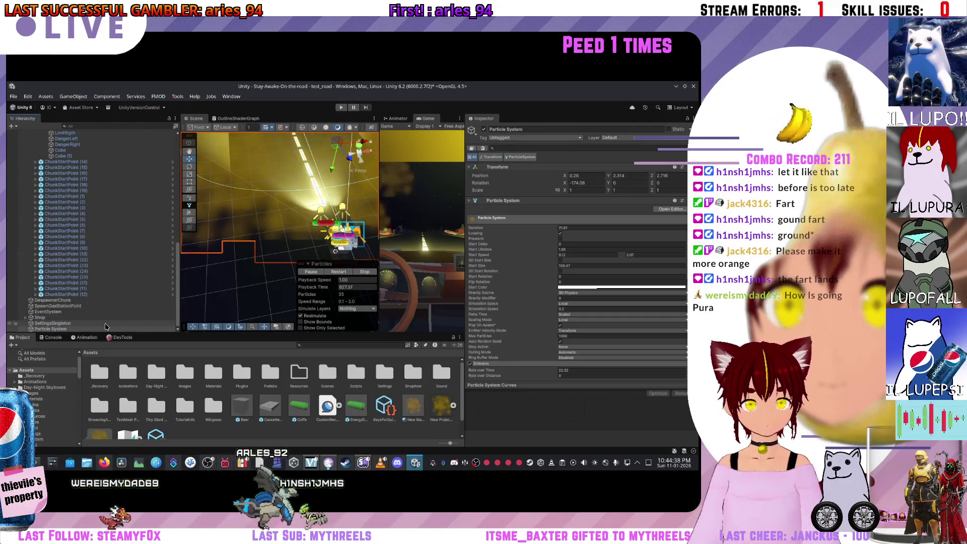
Step: Select the Particle System, look through its context menu, then dismiss it with Escape
{"action": "left_click", "coordinate": [158, 330]}
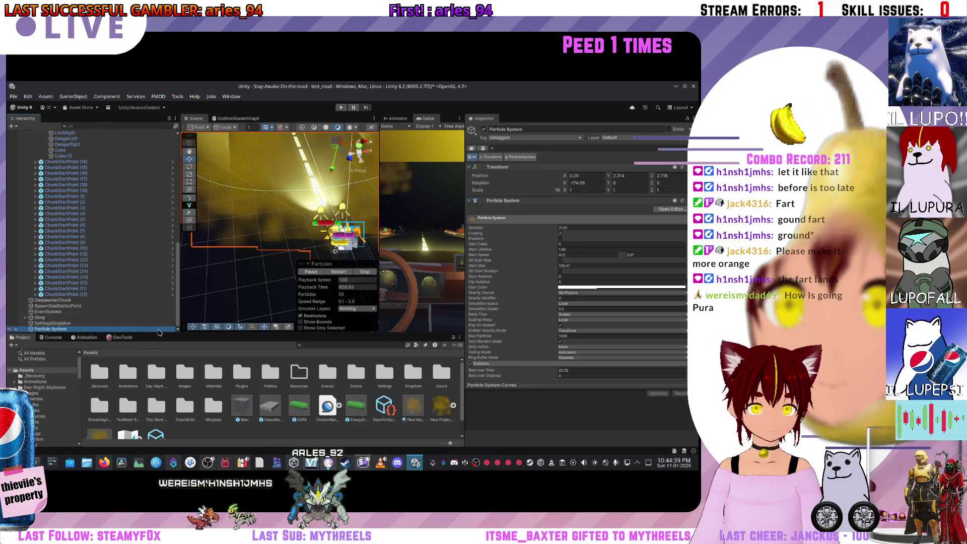
{"action": "right_click", "coordinate": [158, 330]}
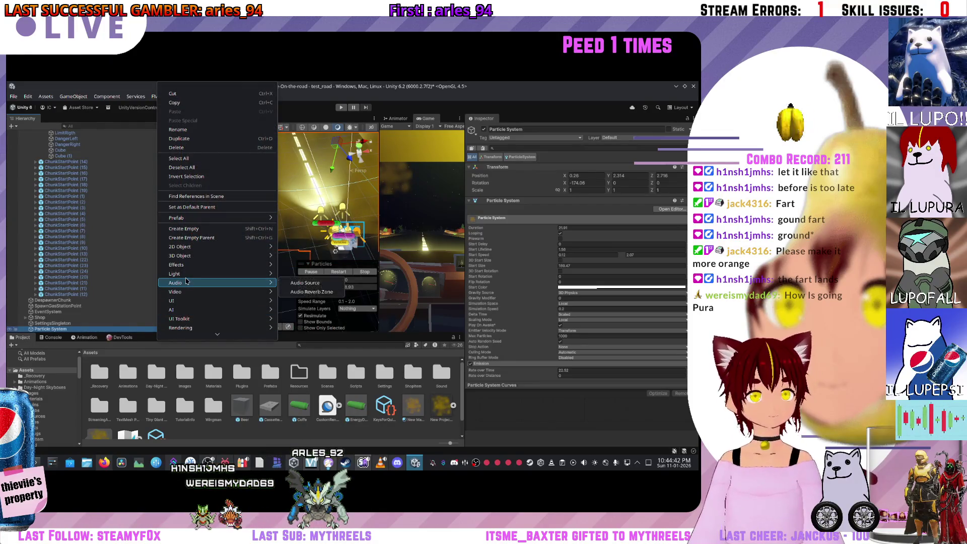
{"action": "mouse_move", "coordinate": [186, 267]}
{"action": "scroll", "coordinate": [189, 267], "scroll_direction": "down", "scroll_amount": 3}
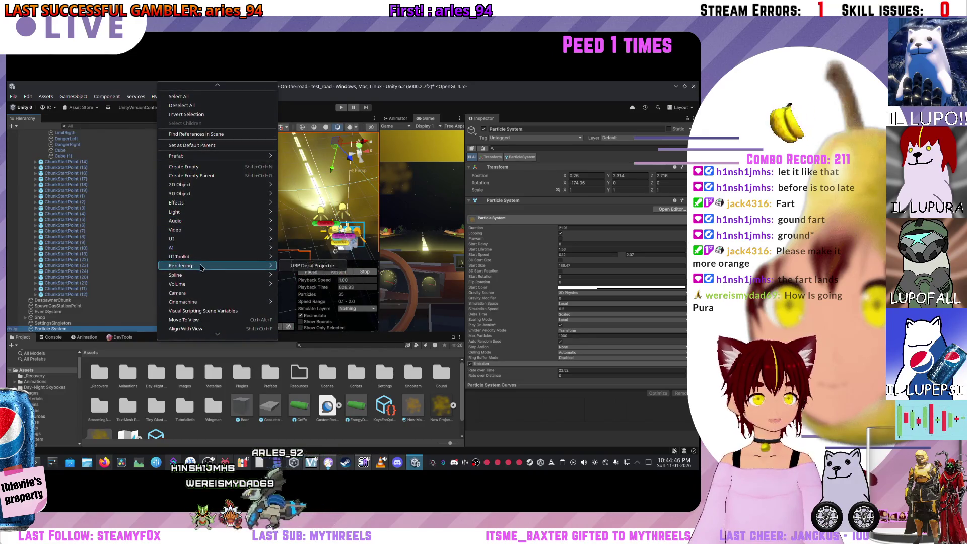
{"action": "scroll", "coordinate": [204, 295], "scroll_direction": "down", "scroll_amount": 2}
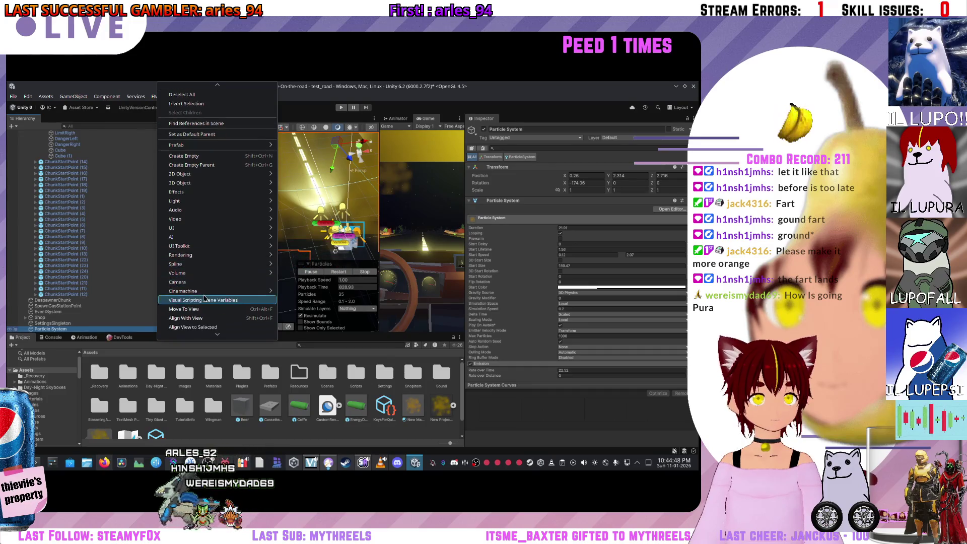
{"action": "scroll", "coordinate": [205, 297], "scroll_direction": "up", "scroll_amount": 2}
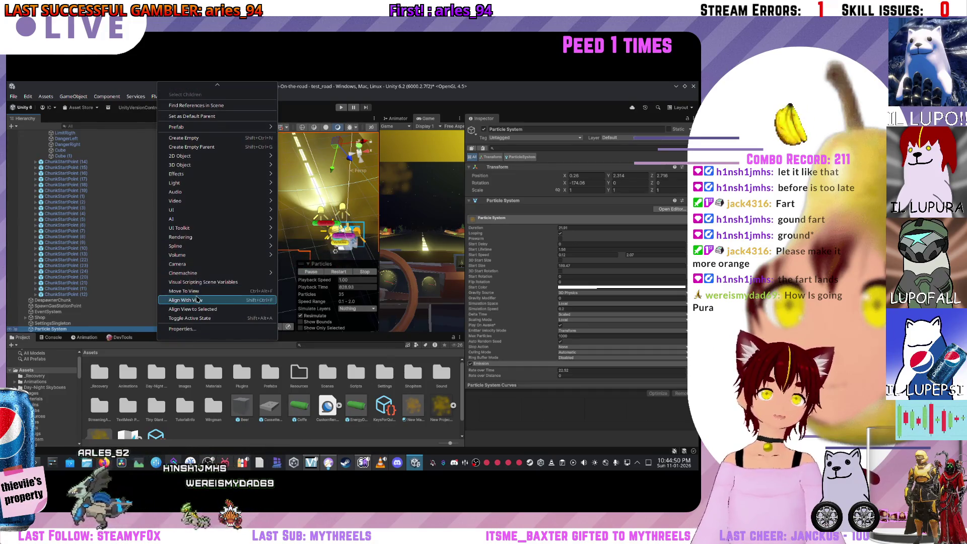
{"action": "scroll", "coordinate": [217, 254], "scroll_direction": "up", "scroll_amount": 5}
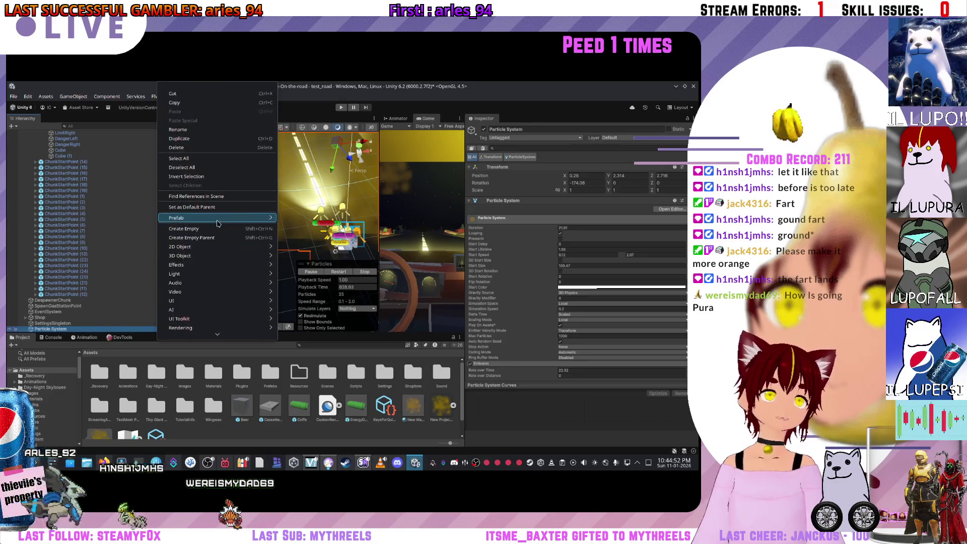
{"action": "scroll", "coordinate": [216, 257], "scroll_direction": "down", "scroll_amount": 5}
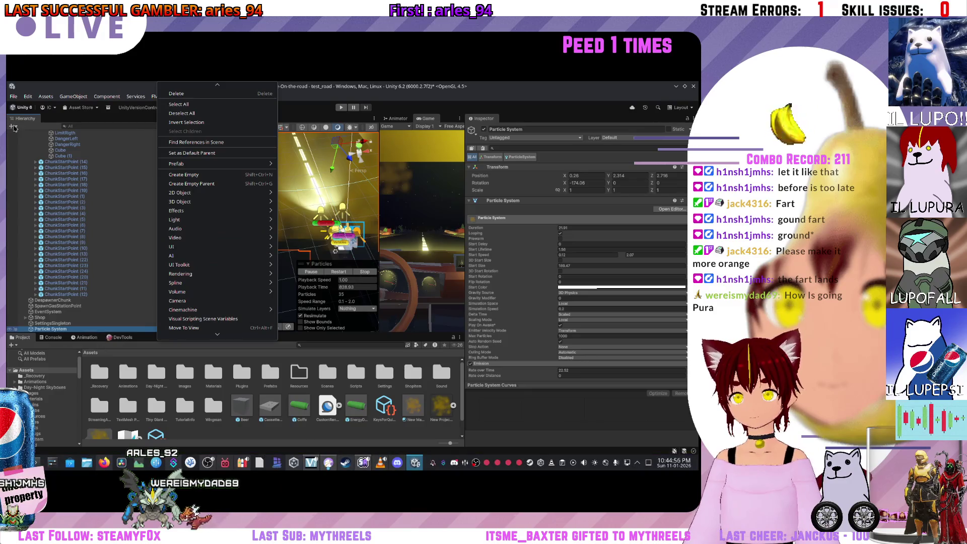
{"action": "key", "text": "Escape"}
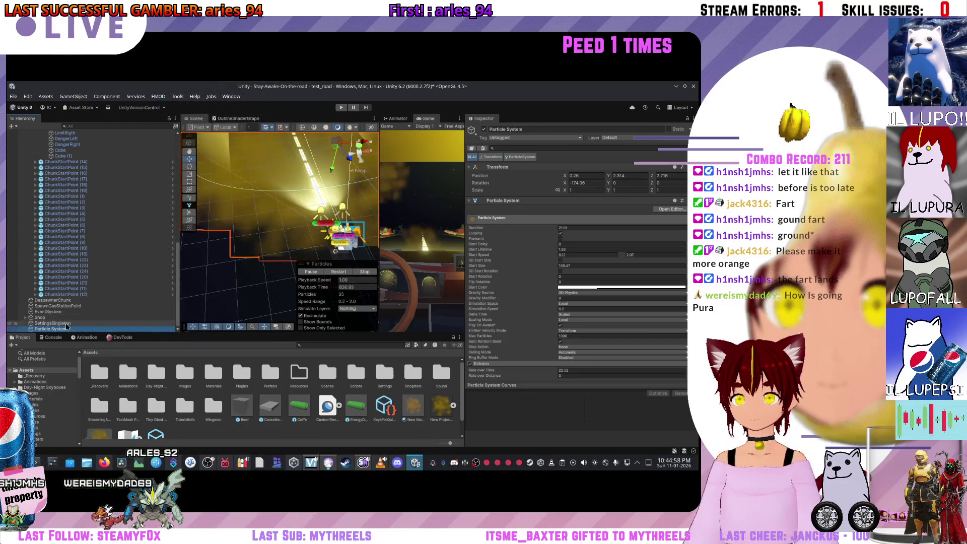
{"action": "left_click_drag", "start_coordinate": [65, 327], "coordinate": [64, 324]}
Step: Add a Particle System Force Field to the scene from the Hierarchy's Effects menu
{"action": "mouse_move", "coordinate": [73, 145]}
{"action": "left_mouse_down"}
{"action": "mouse_move", "coordinate": [77, 132]}
{"action": "mouse_move", "coordinate": [66, 131]}
{"action": "mouse_move", "coordinate": [64, 142]}
{"action": "left_mouse_up"}
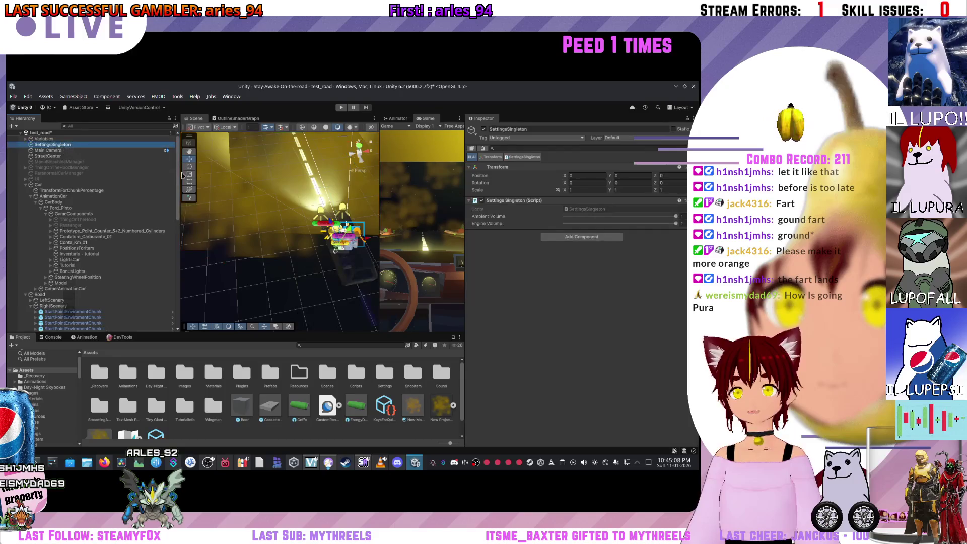
{"action": "scroll", "coordinate": [171, 242], "scroll_direction": "down", "scroll_amount": 10}
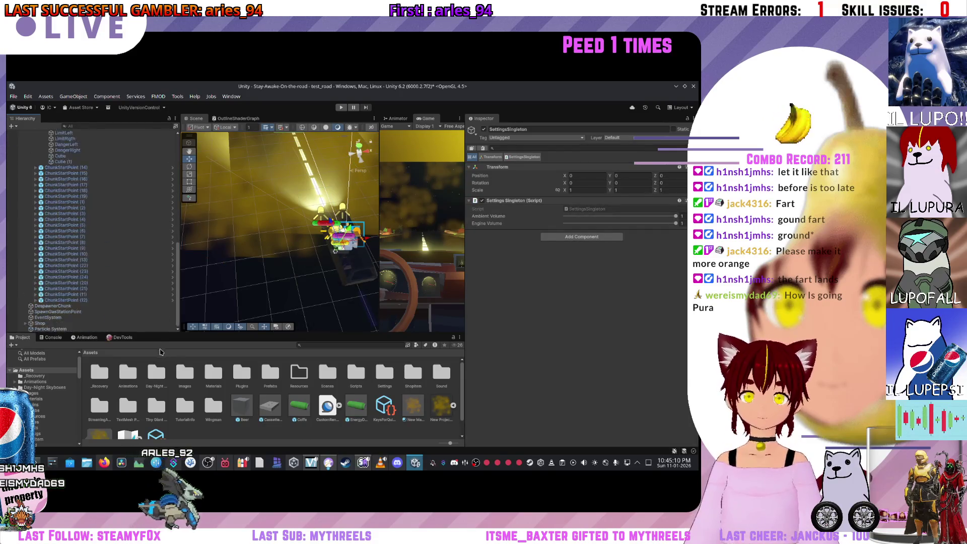
{"action": "left_click", "coordinate": [11, 126]}
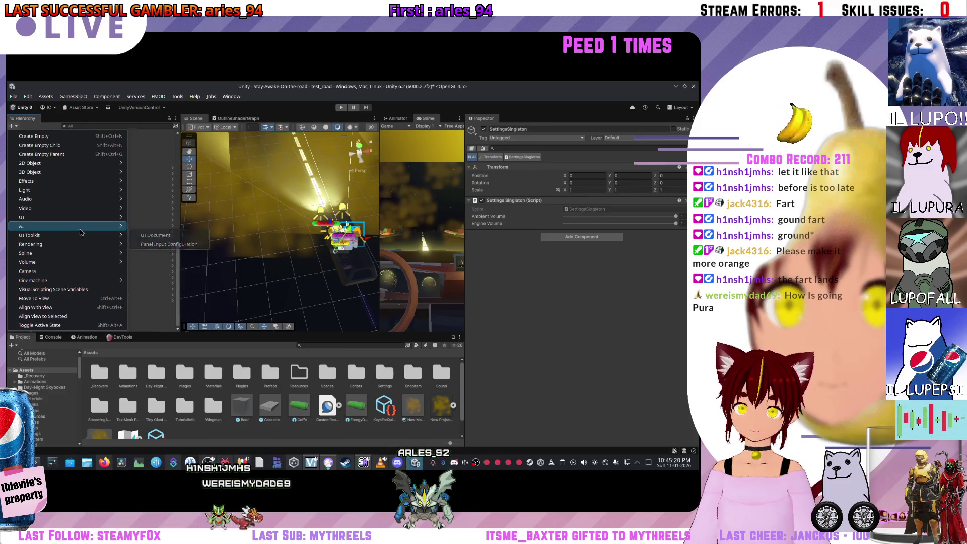
{"action": "mouse_move", "coordinate": [93, 283]}
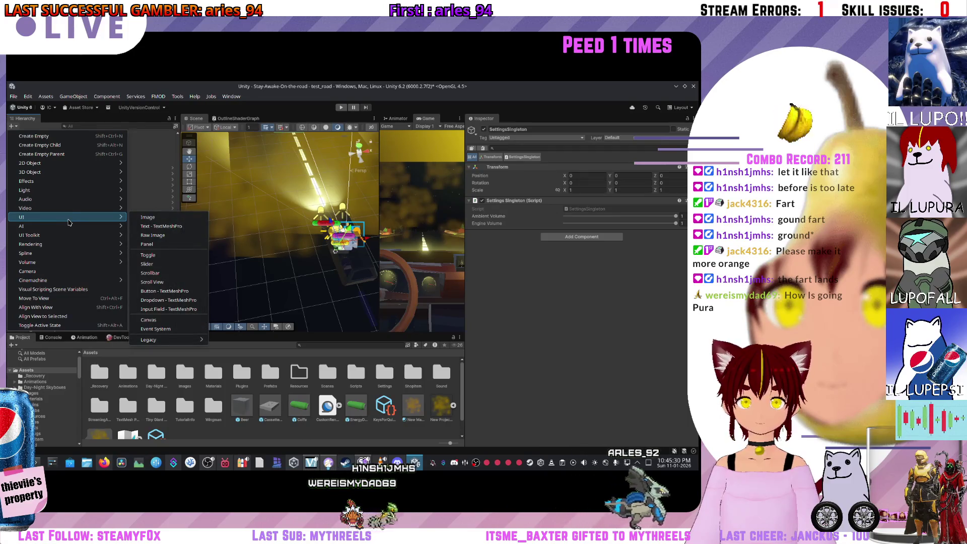
{"action": "mouse_move", "coordinate": [70, 202]}
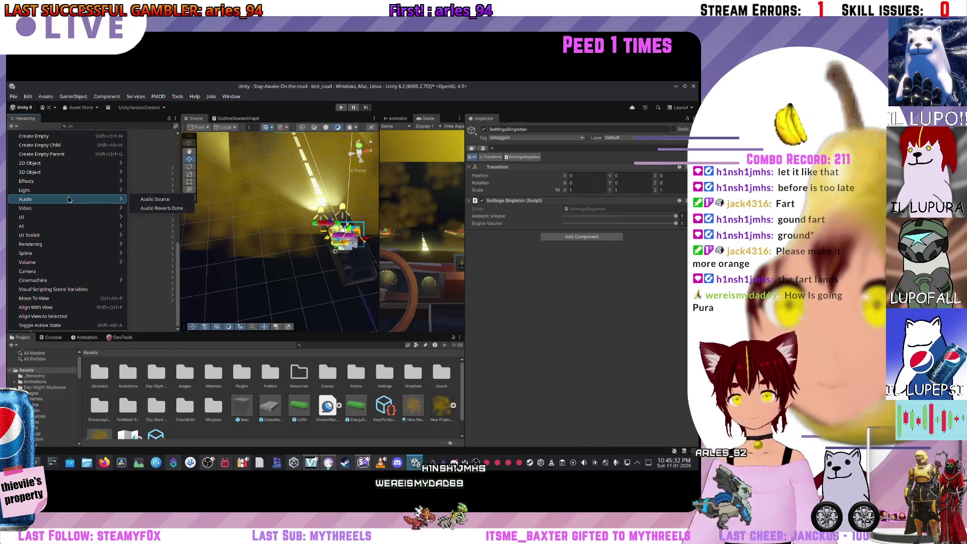
{"action": "mouse_move", "coordinate": [66, 183]}
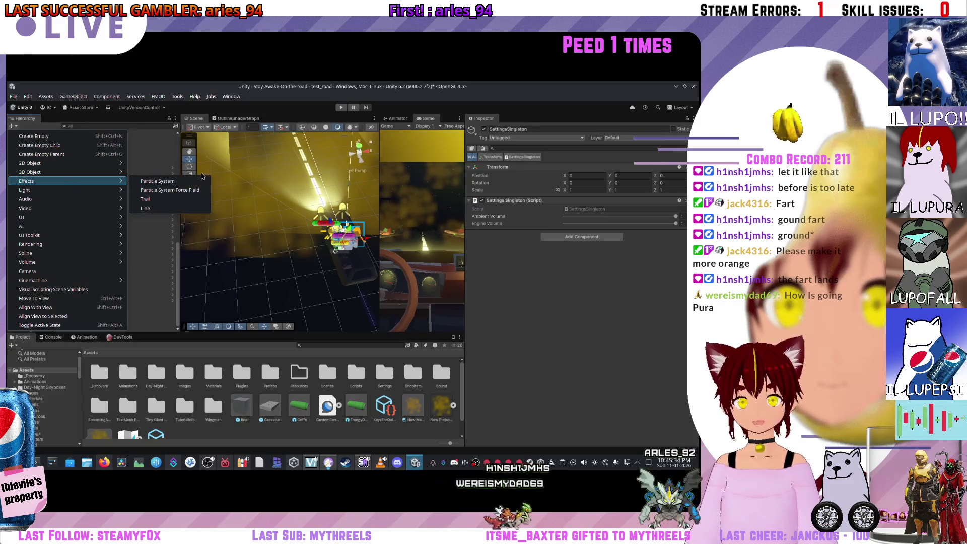
{"action": "left_click", "coordinate": [170, 190]}
Step: Select the new force field and set its Start Range to 2.36
{"action": "mouse_move", "coordinate": [290, 236]}
{"action": "left_mouse_down"}
{"action": "mouse_move", "coordinate": [282, 221]}
{"action": "mouse_move", "coordinate": [262, 242]}
{"action": "mouse_move", "coordinate": [277, 239]}
{"action": "mouse_move", "coordinate": [294, 267]}
{"action": "left_mouse_up"}
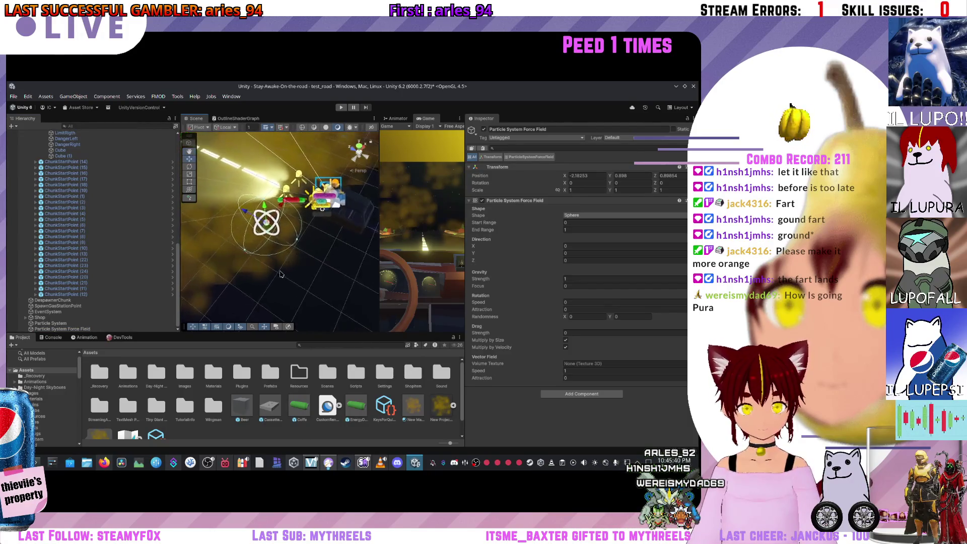
{"action": "left_click", "coordinate": [50, 323]}
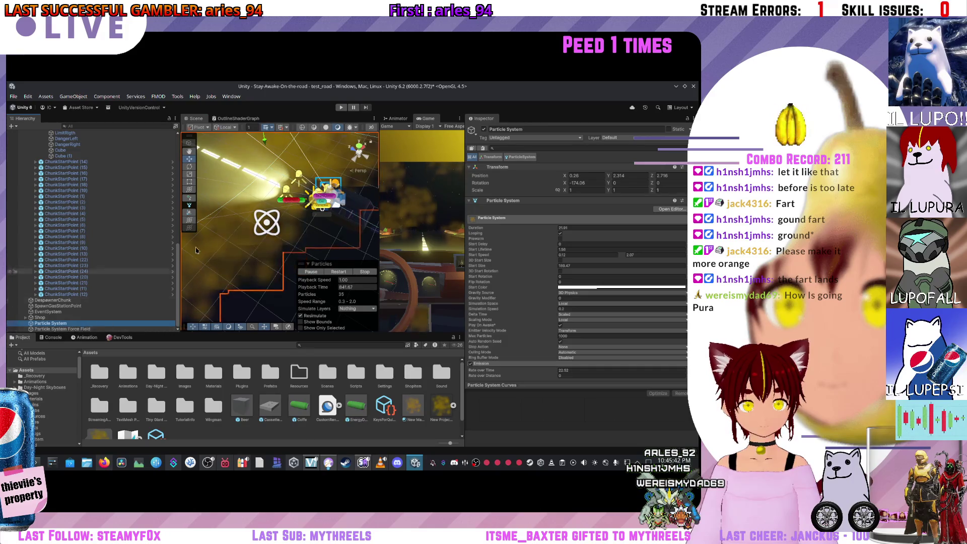
{"action": "left_click", "coordinate": [277, 228]}
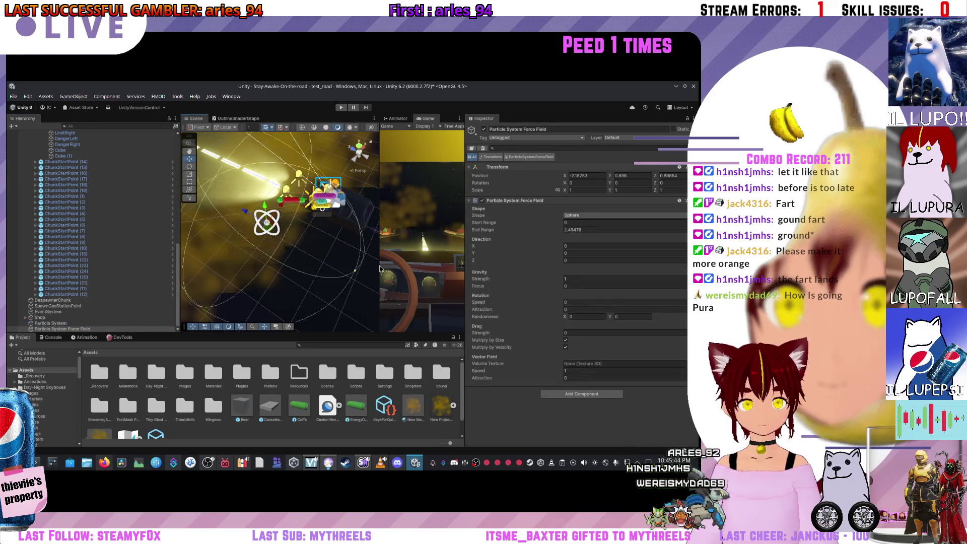
{"action": "double_click", "coordinate": [45, 324]}
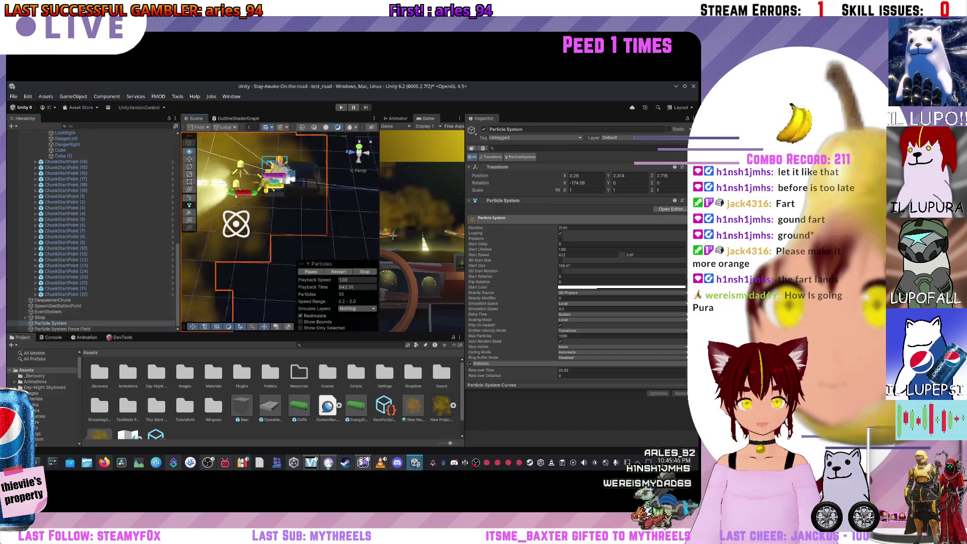
{"action": "left_click_drag", "start_coordinate": [323, 237], "coordinate": [353, 245]}
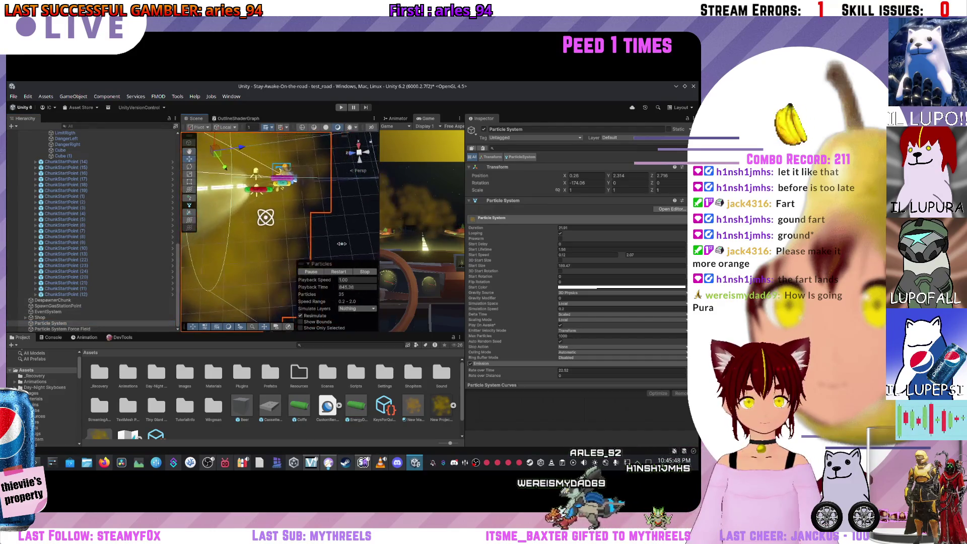
{"action": "left_click", "coordinate": [264, 223]}
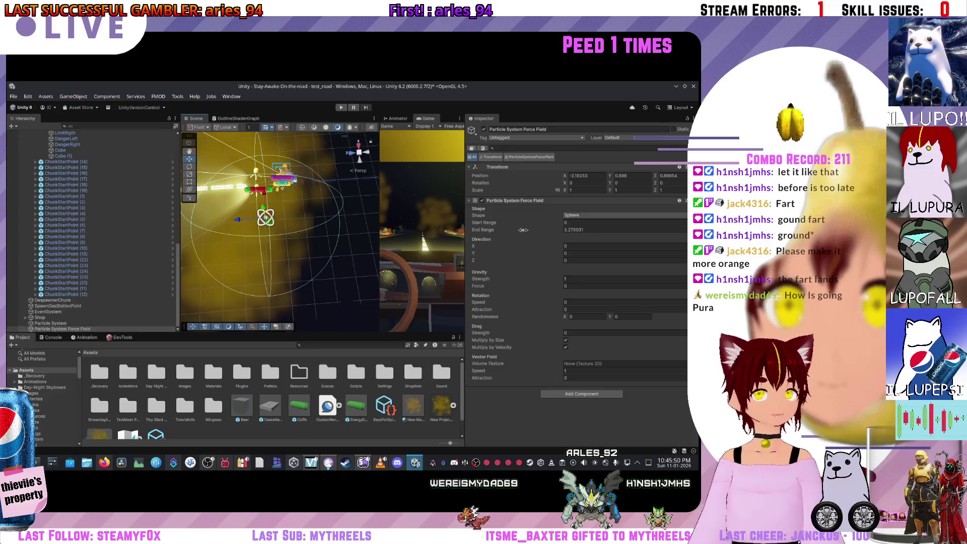
{"action": "left_click_drag", "start_coordinate": [511, 220], "coordinate": [71, 345]}
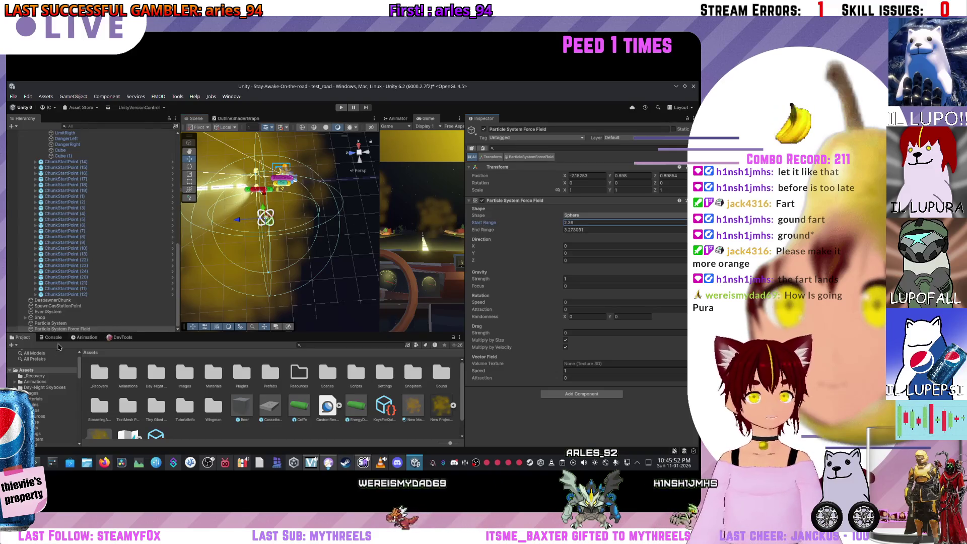
Step: Move the force field to X 0.22 toward the car and widen its End Range to 4.39
{"action": "left_click", "coordinate": [39, 324]}
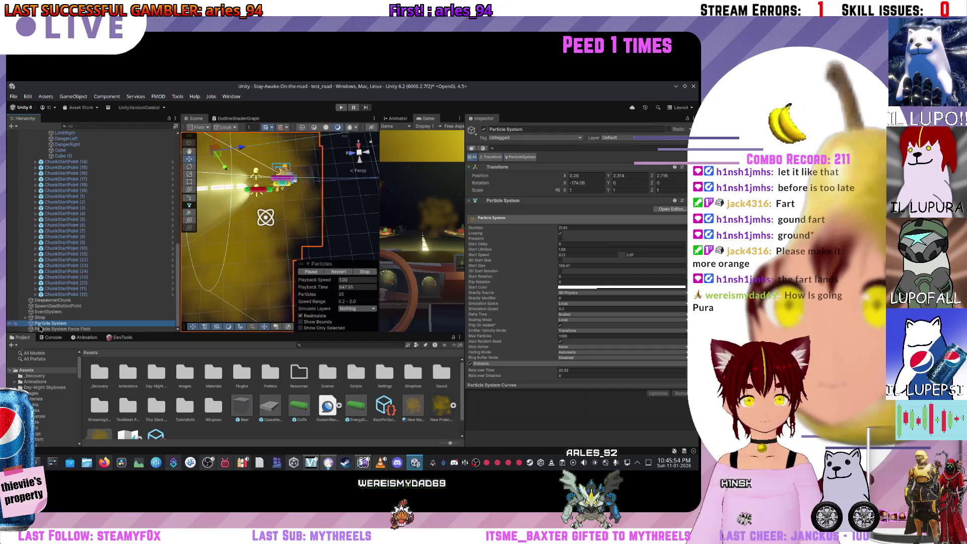
{"action": "left_click", "coordinate": [268, 223]}
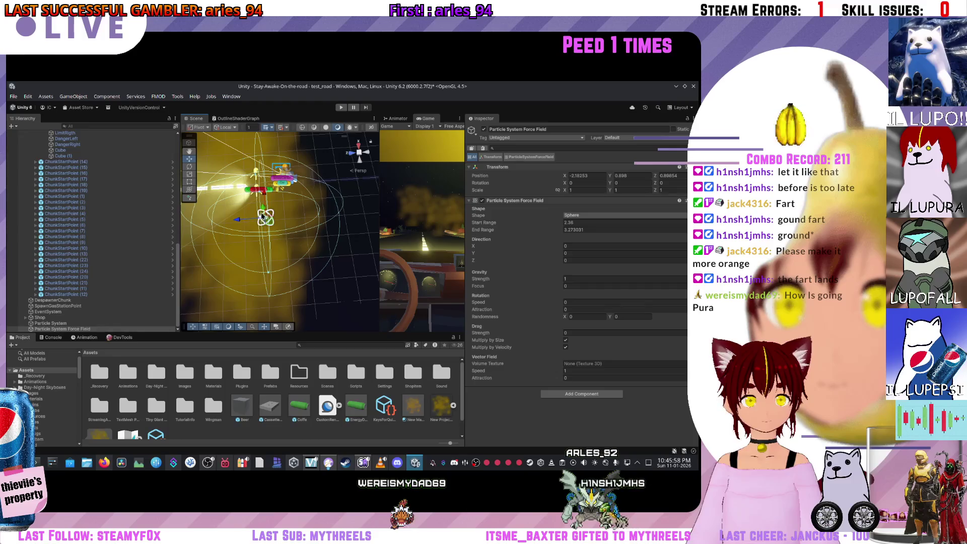
{"action": "mouse_move", "coordinate": [265, 203]}
{"action": "left_mouse_down"}
{"action": "mouse_move", "coordinate": [305, 173]}
{"action": "mouse_move", "coordinate": [353, 211]}
{"action": "left_mouse_up"}
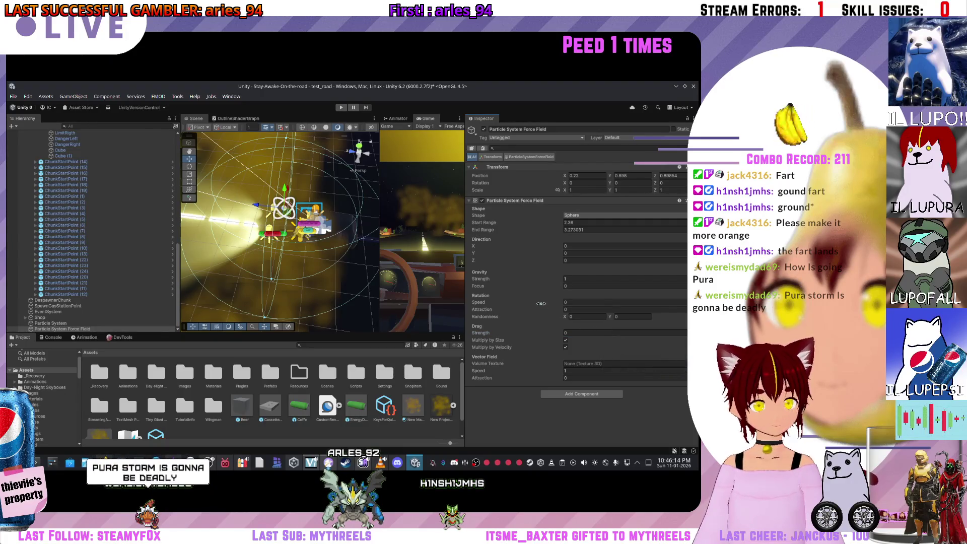
{"action": "left_click_drag", "start_coordinate": [514, 229], "coordinate": [527, 230]}
{"action": "mouse_move", "coordinate": [282, 242]}
{"action": "left_mouse_down"}
{"action": "mouse_move", "coordinate": [256, 252]}
{"action": "mouse_move", "coordinate": [251, 121]}
{"action": "left_mouse_up"}
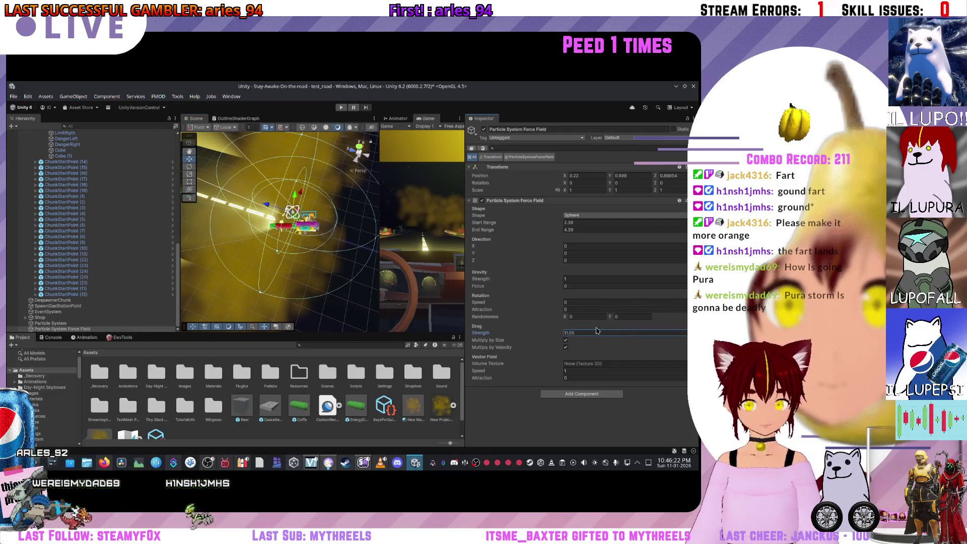
{"action": "left_click", "coordinate": [285, 244]}
Step: Select the sandstorm Particle System, enter Play mode, and select the force field
{"action": "left_click", "coordinate": [288, 217]}
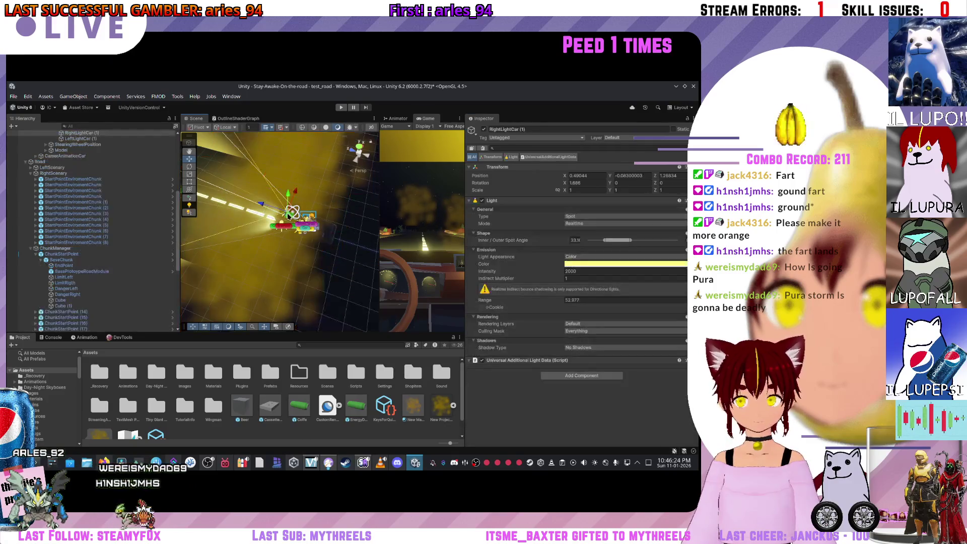
{"action": "left_click", "coordinate": [304, 217]}
{"action": "left_click", "coordinate": [300, 216]}
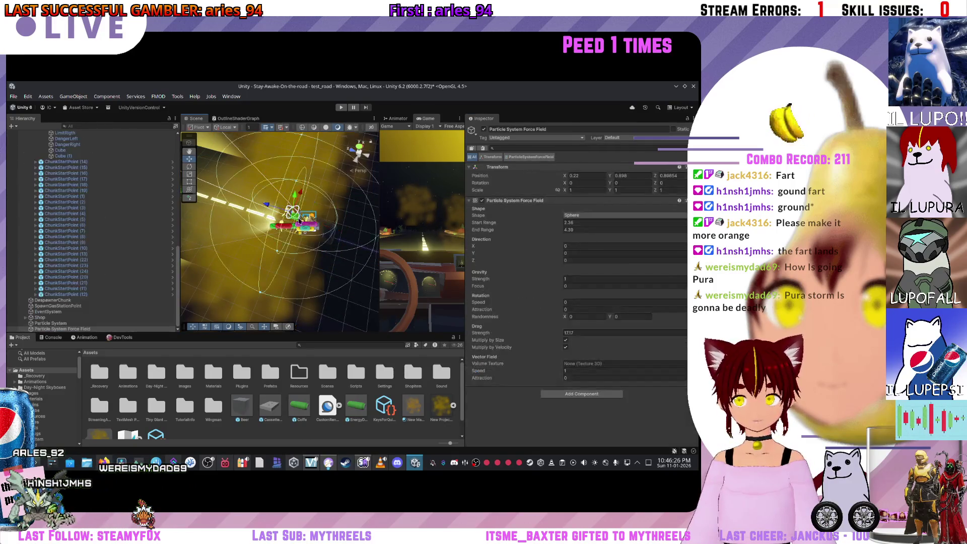
{"action": "left_click", "coordinate": [55, 323]}
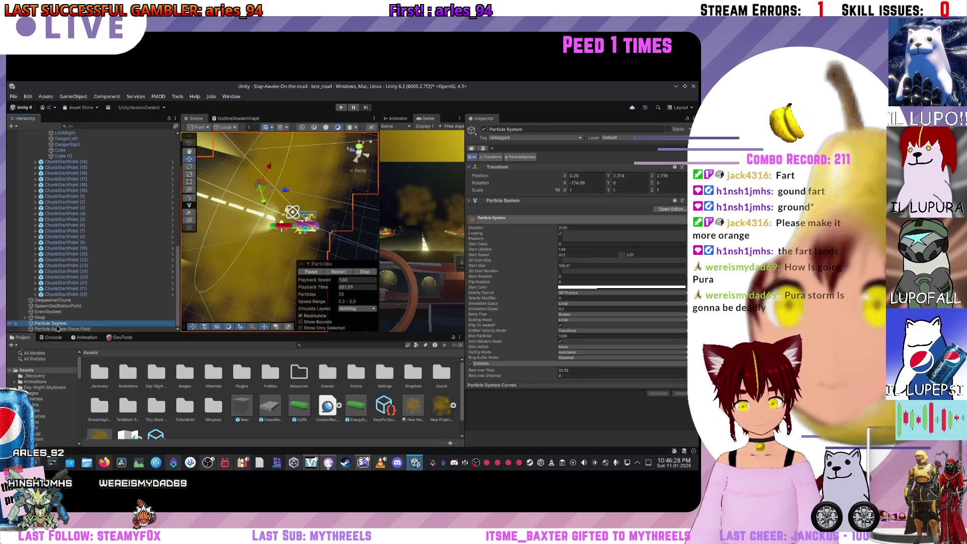
{"action": "left_click", "coordinate": [341, 108]}
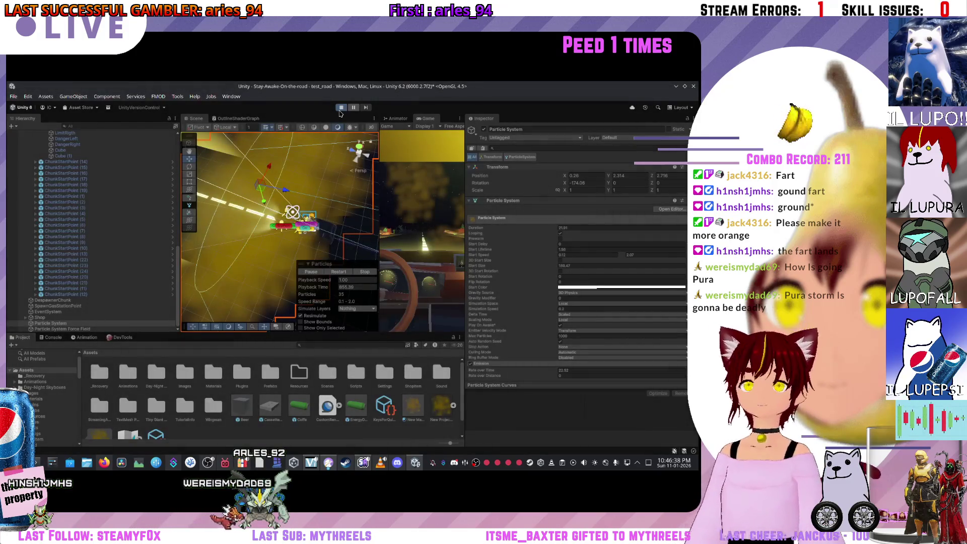
{"action": "left_click", "coordinate": [319, 144]}
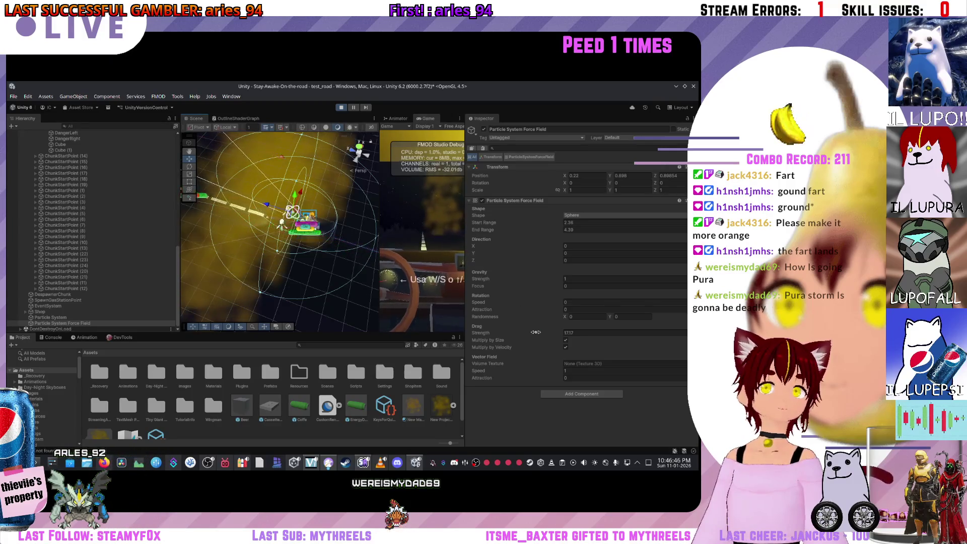
Step: Raise the force field's Drag Strength to 57, add Rotation Speed 78.4, and set Gravity Focus to 1
{"action": "left_click_drag", "start_coordinate": [536, 333], "coordinate": [574, 331]}
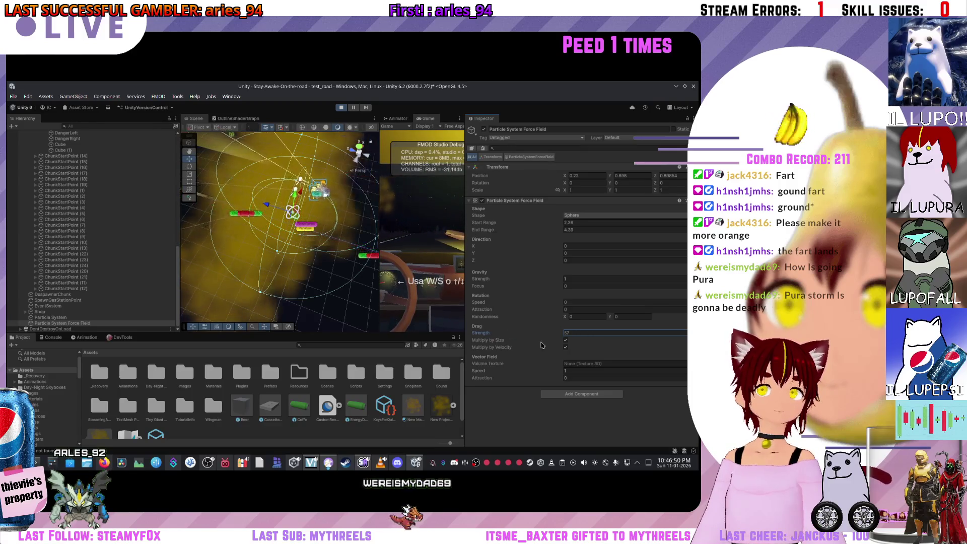
{"action": "mouse_move", "coordinate": [518, 305]}
{"action": "left_mouse_down"}
{"action": "mouse_move", "coordinate": [549, 306]}
{"action": "mouse_move", "coordinate": [499, 309]}
{"action": "mouse_move", "coordinate": [513, 304]}
{"action": "left_mouse_up"}
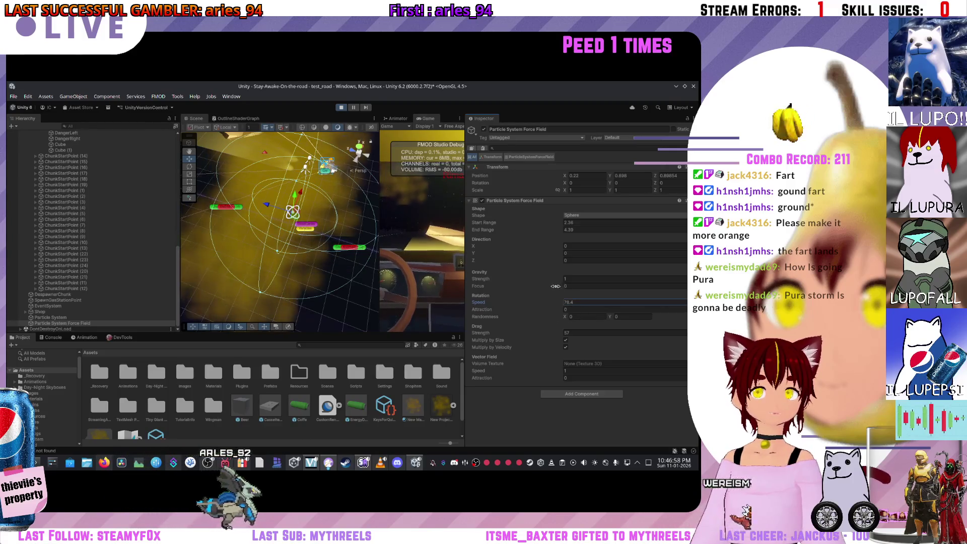
{"action": "left_click", "coordinate": [479, 286]}
{"action": "type", "text": "1"}
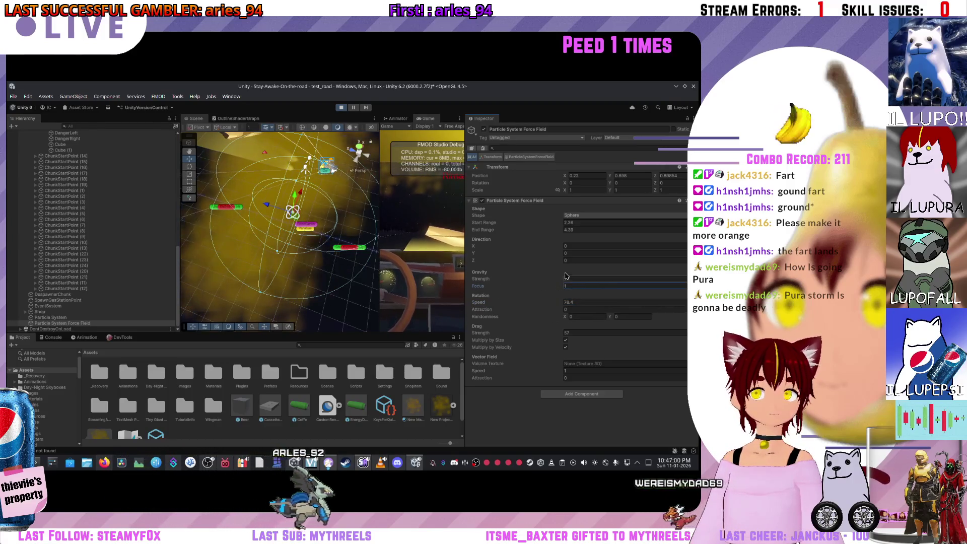
Step: Try a Cylinder shape, set Gravity Strength 10.87, adjust Direction, then switch the shape to Box
{"action": "left_click", "coordinate": [584, 242]}
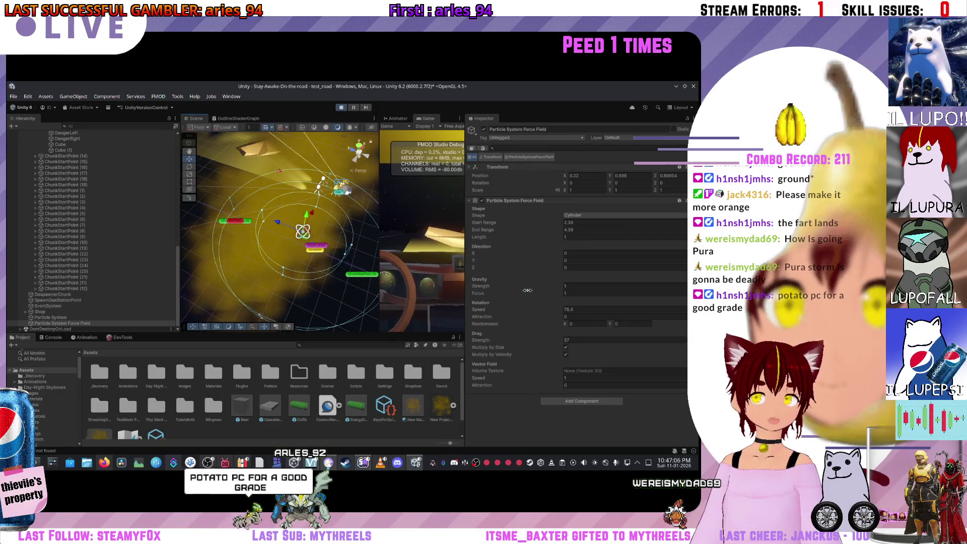
{"action": "left_click", "coordinate": [593, 292]}
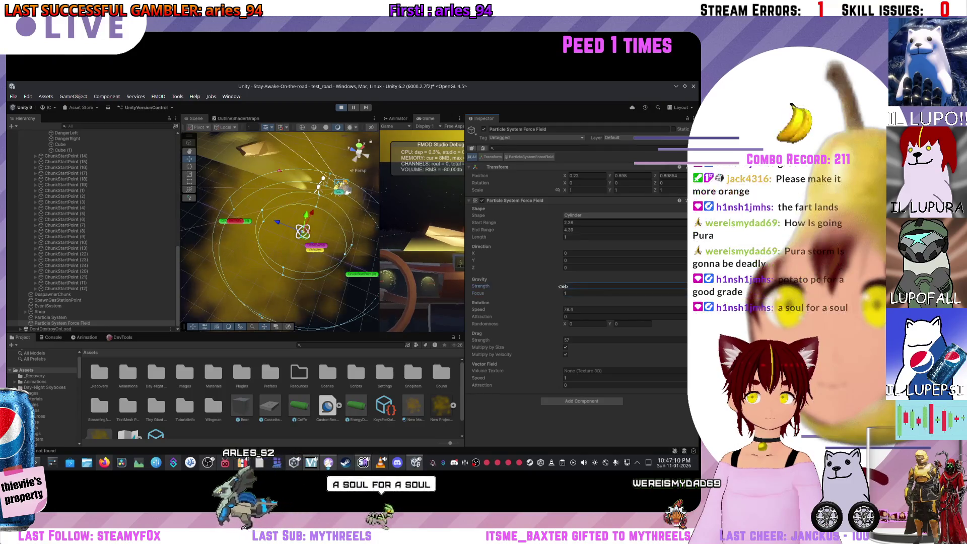
{"action": "mouse_move", "coordinate": [552, 286]}
{"action": "left_mouse_down"}
{"action": "mouse_move", "coordinate": [522, 283]}
{"action": "mouse_move", "coordinate": [590, 291]}
{"action": "left_mouse_up"}
{"action": "mouse_move", "coordinate": [481, 286]}
{"action": "left_mouse_down"}
{"action": "mouse_move", "coordinate": [496, 288]}
{"action": "mouse_move", "coordinate": [494, 267]}
{"action": "mouse_move", "coordinate": [508, 266]}
{"action": "mouse_move", "coordinate": [508, 253]}
{"action": "mouse_move", "coordinate": [514, 268]}
{"action": "mouse_move", "coordinate": [562, 265]}
{"action": "left_mouse_up"}
{"action": "left_click", "coordinate": [580, 252]}
{"action": "type", "text": "3.4"}
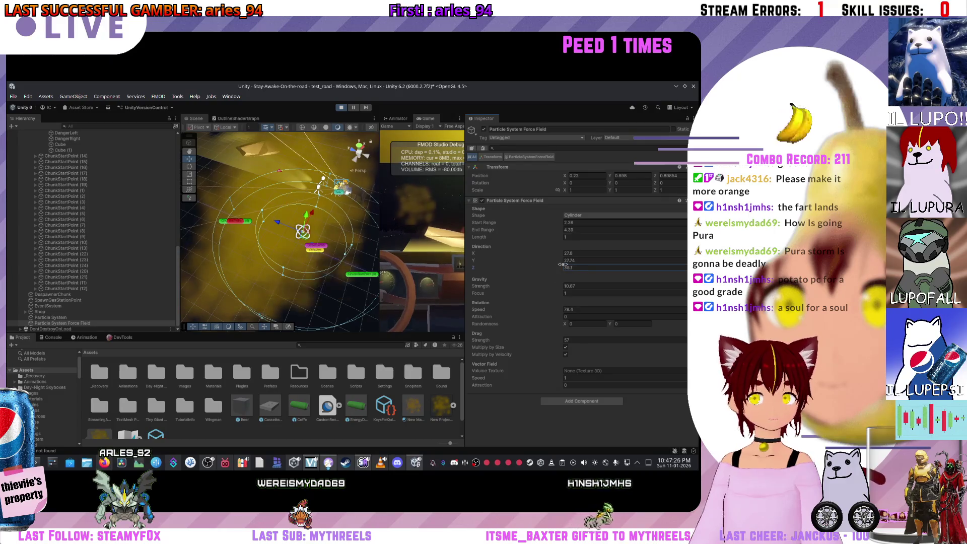
{"action": "left_click_drag", "start_coordinate": [481, 237], "coordinate": [527, 241]}
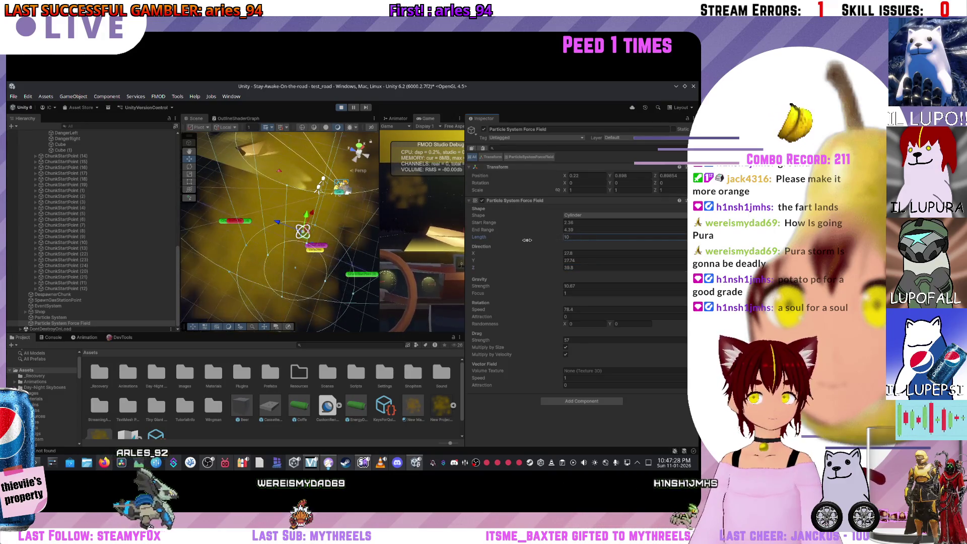
{"action": "left_click", "coordinate": [573, 215]}
{"action": "left_click", "coordinate": [574, 250]}
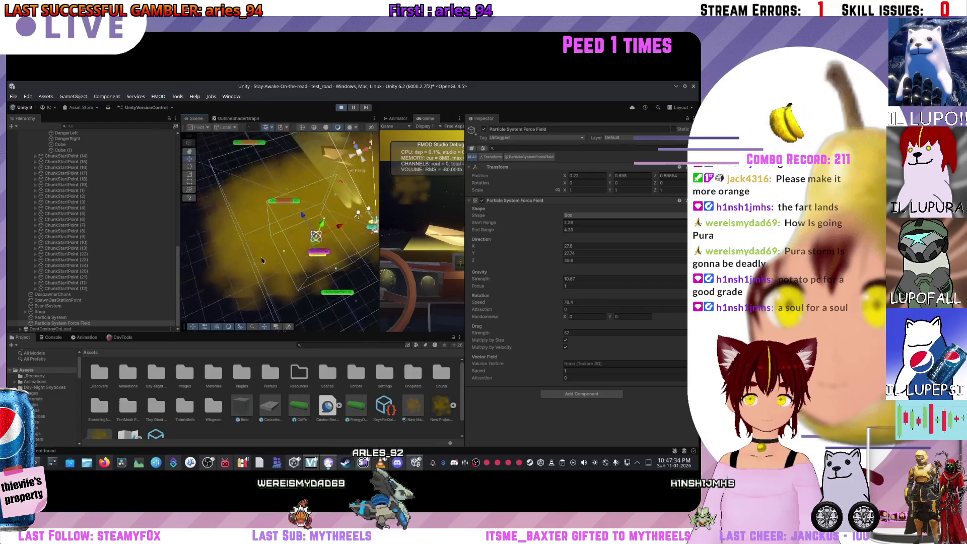
Step: Shrink the start range, push Drag Strength to 316.2, and set Rotation Randomness X to 1
{"action": "mouse_move", "coordinate": [284, 254]}
{"action": "left_mouse_down"}
{"action": "mouse_move", "coordinate": [241, 259]}
{"action": "mouse_move", "coordinate": [338, 262]}
{"action": "left_mouse_up"}
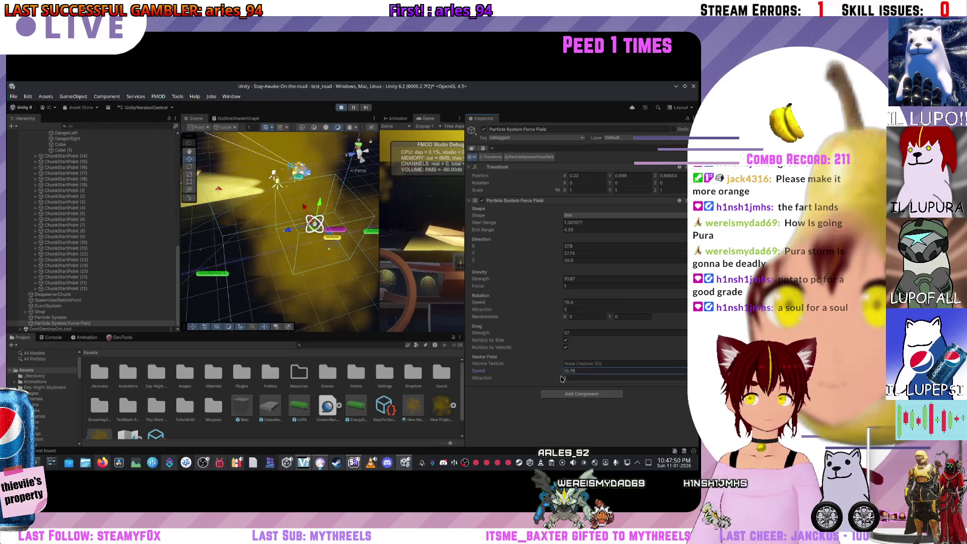
{"action": "left_click", "coordinate": [582, 333]}
{"action": "type", "text": "196.3"}
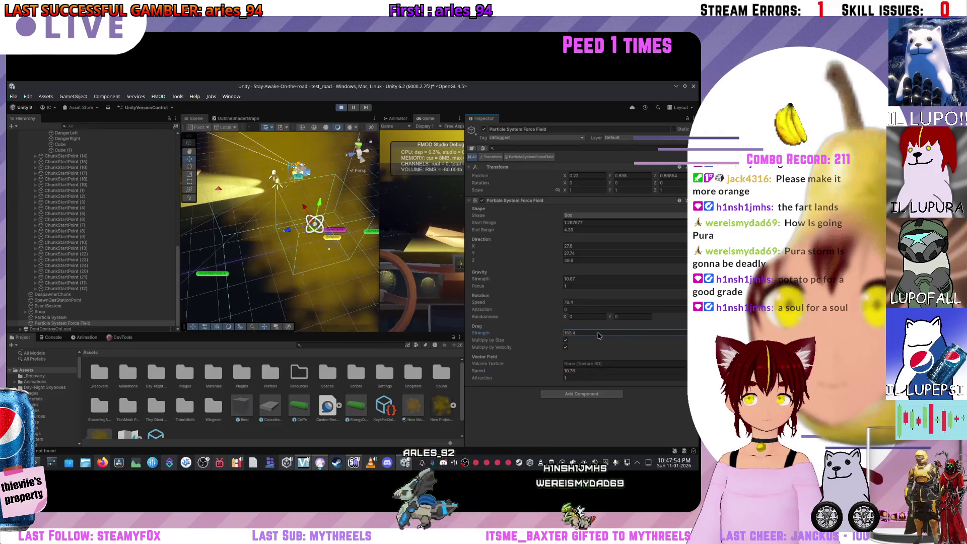
{"action": "mouse_move", "coordinate": [524, 333]}
{"action": "left_mouse_down"}
{"action": "mouse_move", "coordinate": [566, 318]}
{"action": "mouse_move", "coordinate": [520, 308]}
{"action": "left_mouse_up"}
{"action": "left_click", "coordinate": [566, 319]}
{"action": "type", "text": "1"}
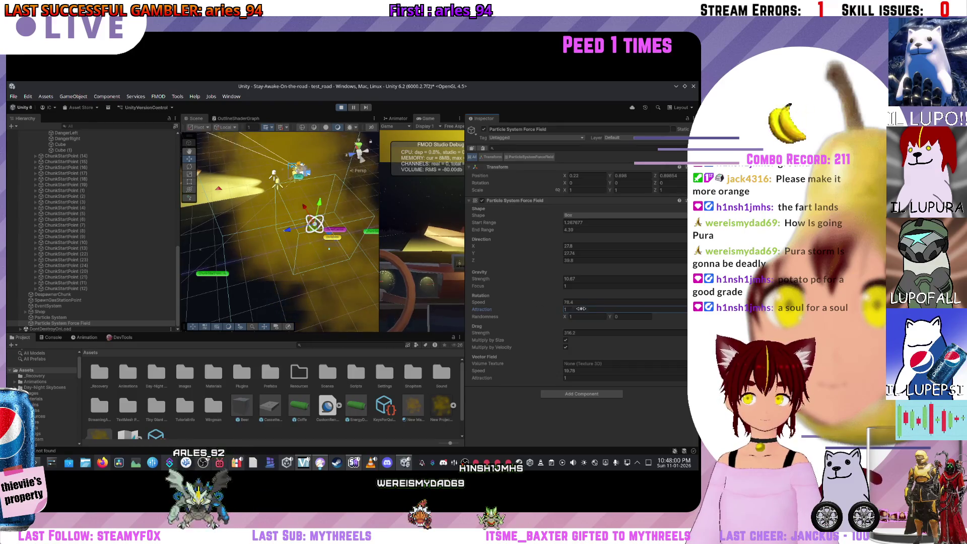
Step: Raise Direction Y, enlarge the Start and End Range to 51.6, then exit Play mode with Ctrl+P
{"action": "mouse_move", "coordinate": [345, 289]}
{"action": "left_mouse_down"}
{"action": "mouse_move", "coordinate": [463, 314]}
{"action": "mouse_move", "coordinate": [446, 313]}
{"action": "left_mouse_up"}
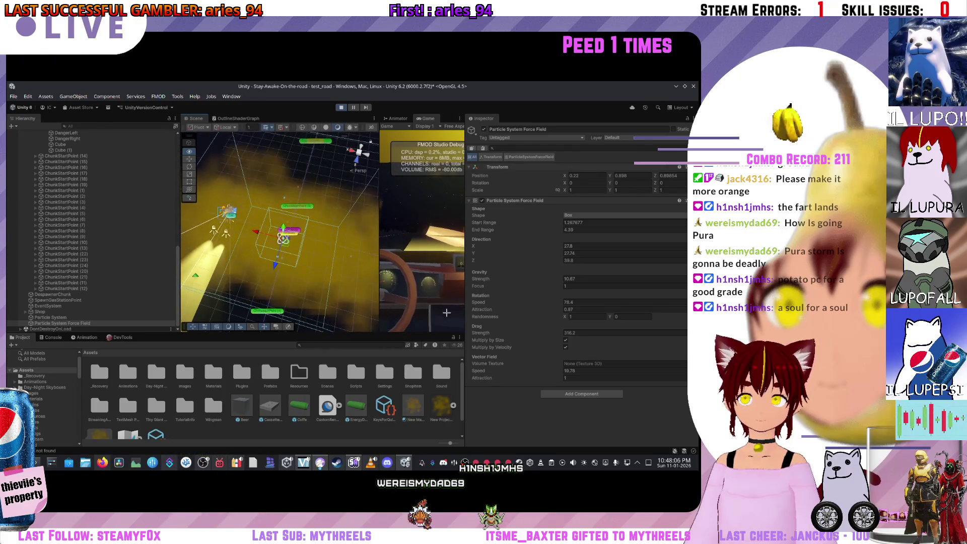
{"action": "left_click_drag", "start_coordinate": [559, 255], "coordinate": [648, 253]}
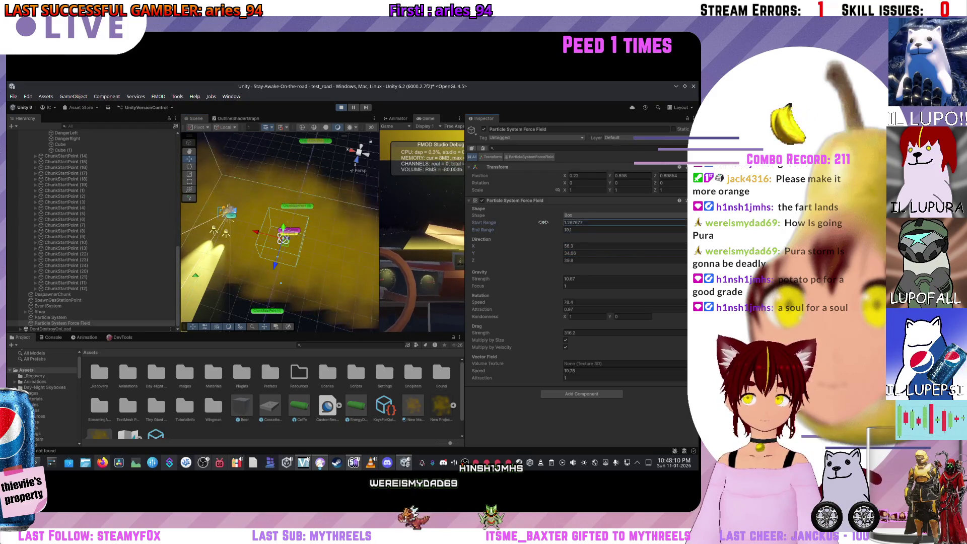
{"action": "mouse_move", "coordinate": [287, 274]}
{"action": "left_mouse_down"}
{"action": "mouse_move", "coordinate": [300, 282]}
{"action": "mouse_move", "coordinate": [320, 272]}
{"action": "left_mouse_up"}
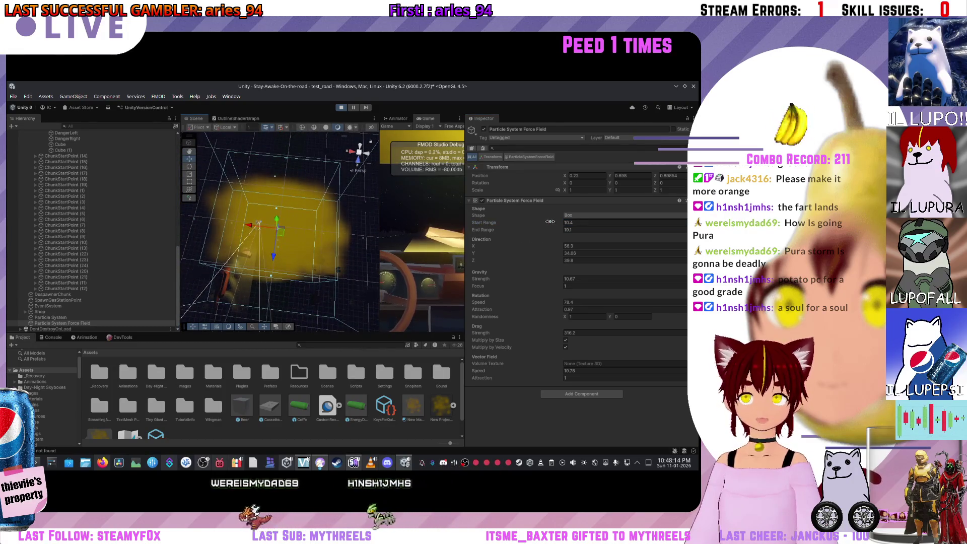
{"action": "left_click_drag", "start_coordinate": [550, 222], "coordinate": [611, 220]}
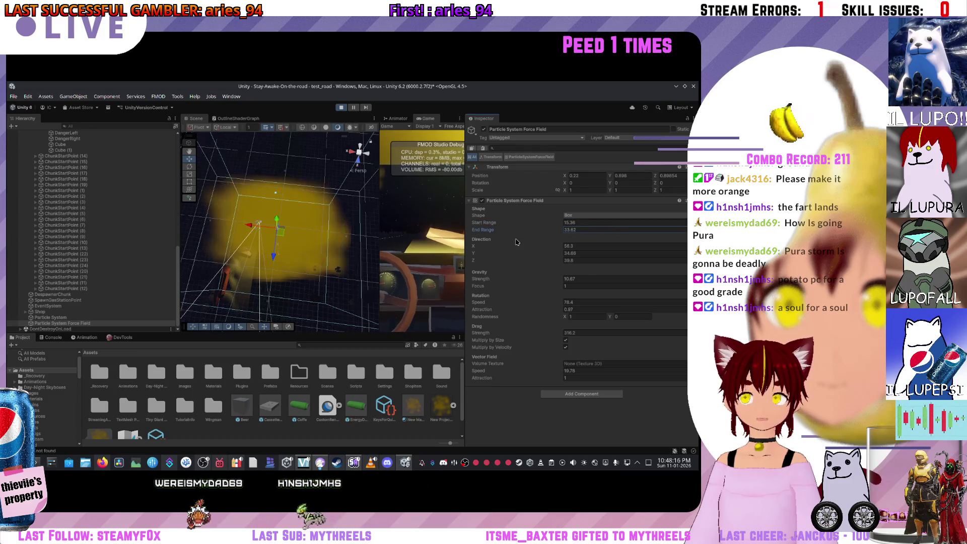
{"action": "left_click_drag", "start_coordinate": [527, 229], "coordinate": [521, 229]}
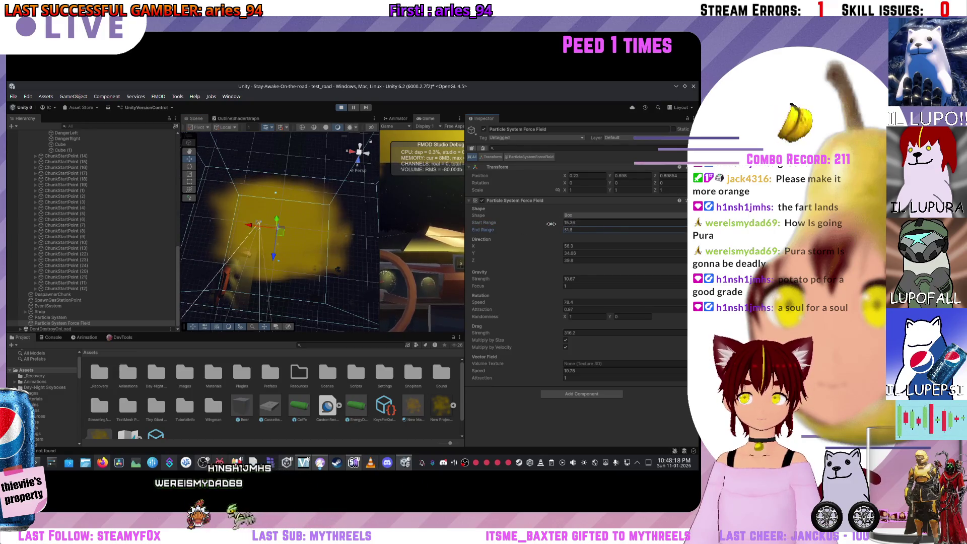
{"action": "left_click", "coordinate": [599, 222]}
{"action": "type", "text": "51.6"}
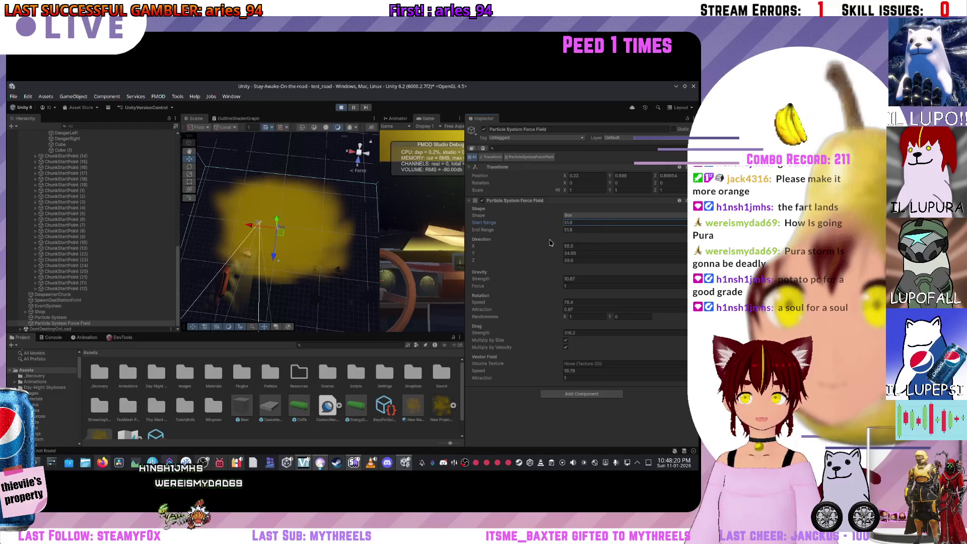
{"action": "key", "text": "ctrl+p"}
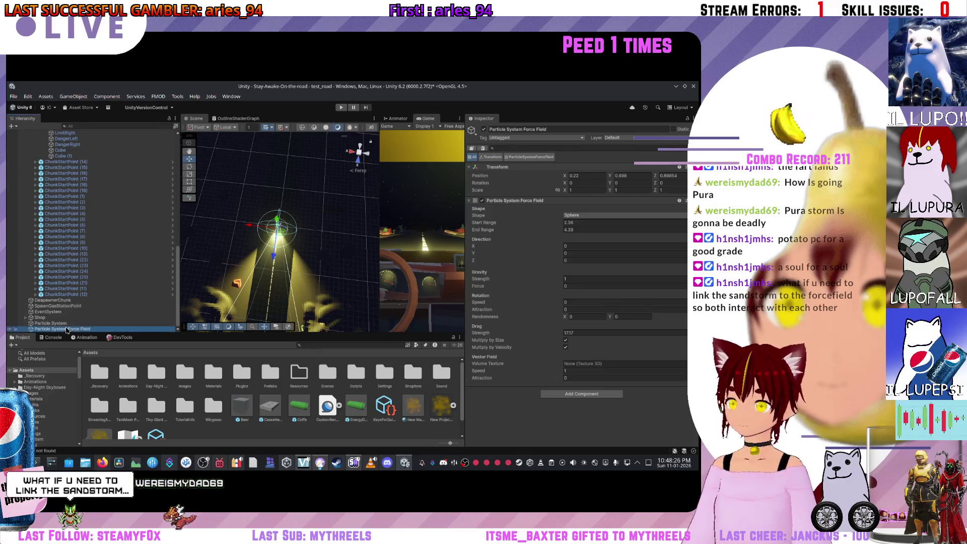
Step: Delete the Particle System Force Field from the Hierarchy
{"action": "right_click", "coordinate": [71, 328]}
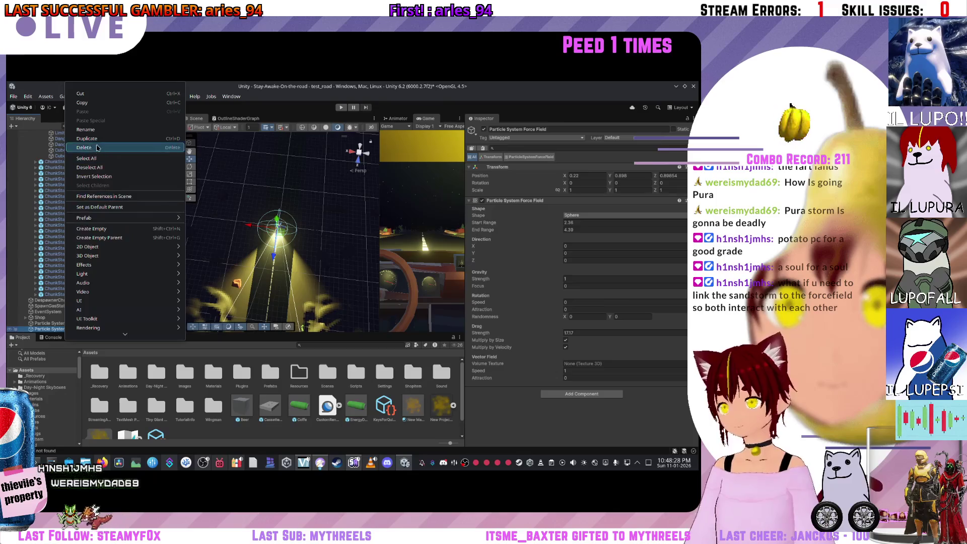
{"action": "left_click", "coordinate": [214, 198]}
{"action": "left_click", "coordinate": [214, 199]}
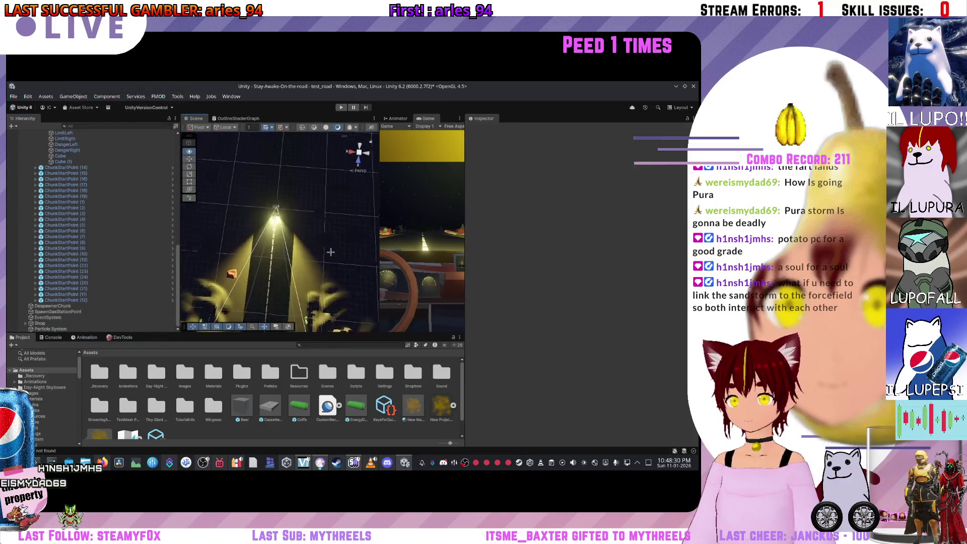
{"action": "left_click_drag", "start_coordinate": [258, 218], "coordinate": [93, 313]}
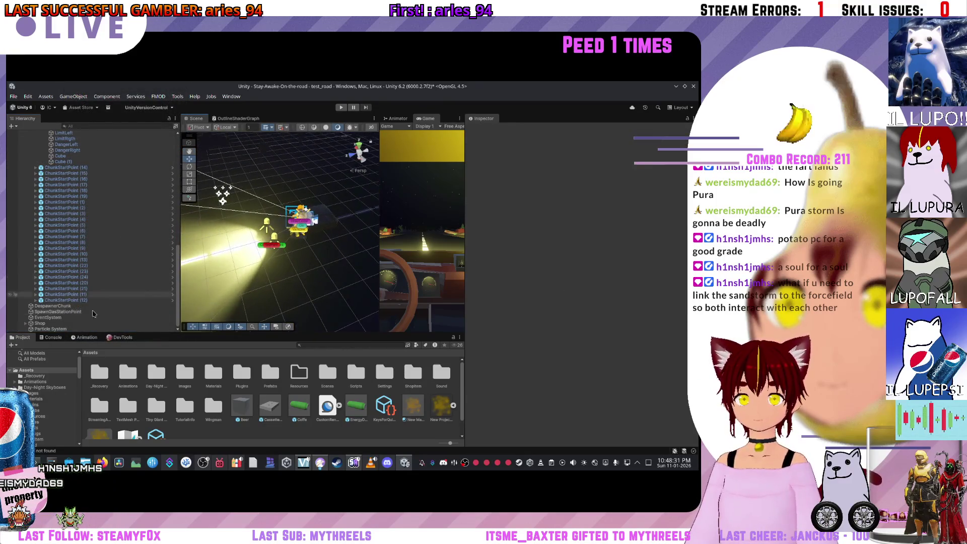
Step: Select the fog Particle System and turn on Show Bounds in the Scene view
{"action": "left_click", "coordinate": [49, 328]}
{"action": "mouse_move", "coordinate": [336, 255]}
{"action": "left_mouse_down"}
{"action": "mouse_move", "coordinate": [325, 256]}
{"action": "mouse_move", "coordinate": [352, 227]}
{"action": "mouse_move", "coordinate": [312, 217]}
{"action": "mouse_move", "coordinate": [323, 207]}
{"action": "left_mouse_up"}
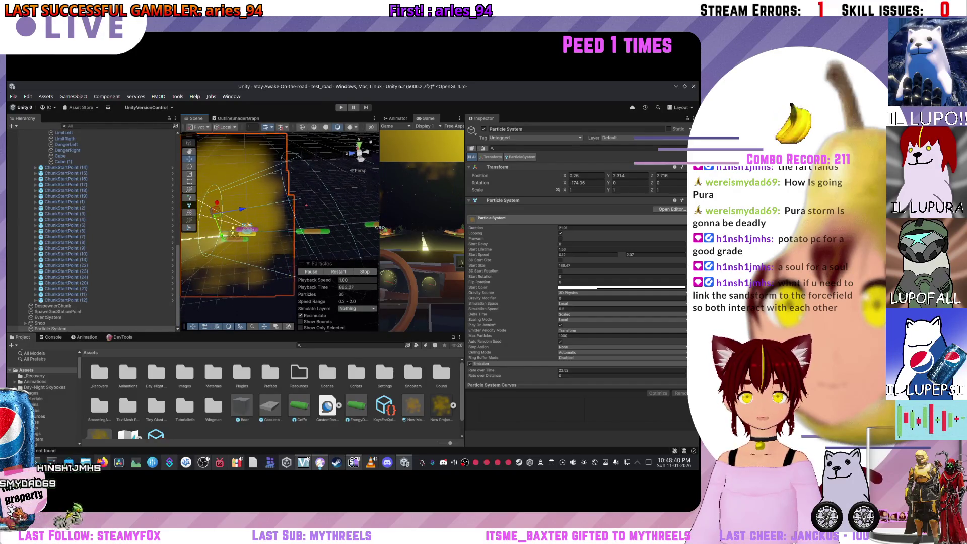
{"action": "left_click_drag", "start_coordinate": [380, 227], "coordinate": [280, 227]}
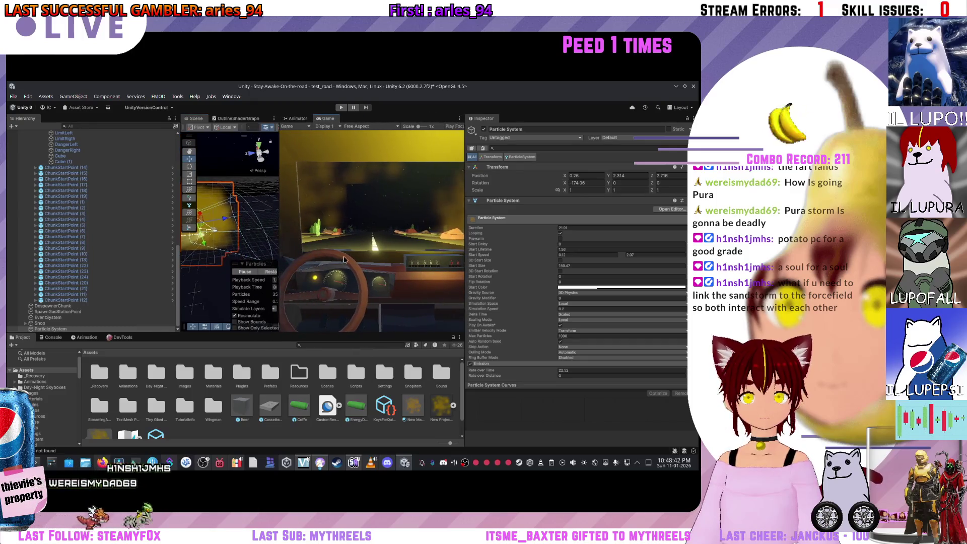
{"action": "left_click", "coordinate": [253, 321]}
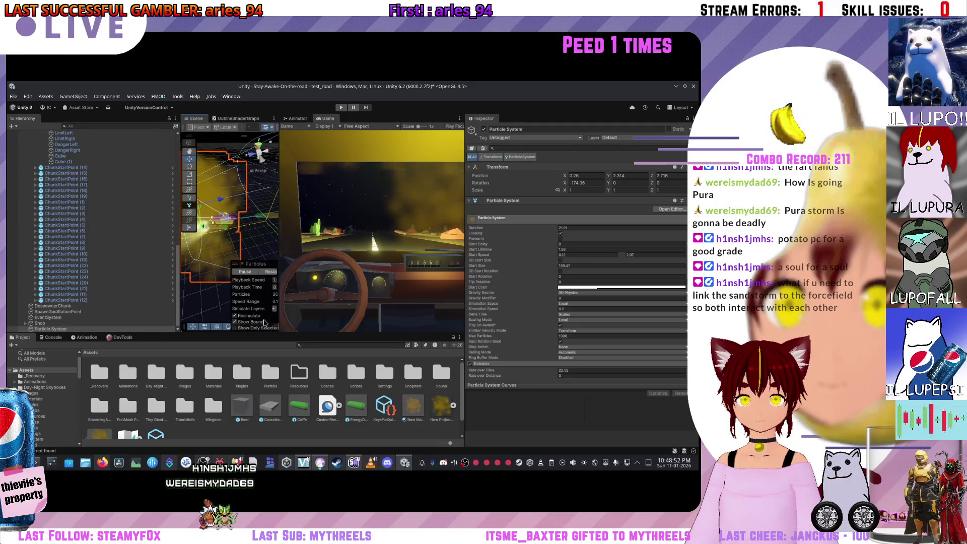
{"action": "left_click_drag", "start_coordinate": [280, 260], "coordinate": [340, 260]}
{"action": "scroll", "coordinate": [552, 272], "scroll_direction": "down", "scroll_amount": 2}
{"action": "scroll", "coordinate": [556, 275], "scroll_direction": "down", "scroll_amount": 1}
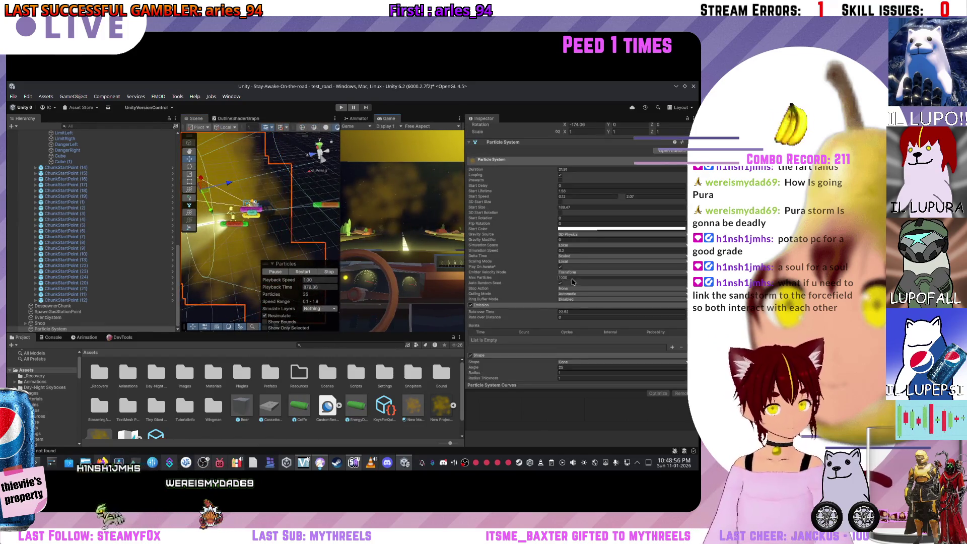
{"action": "left_click", "coordinate": [567, 300]}
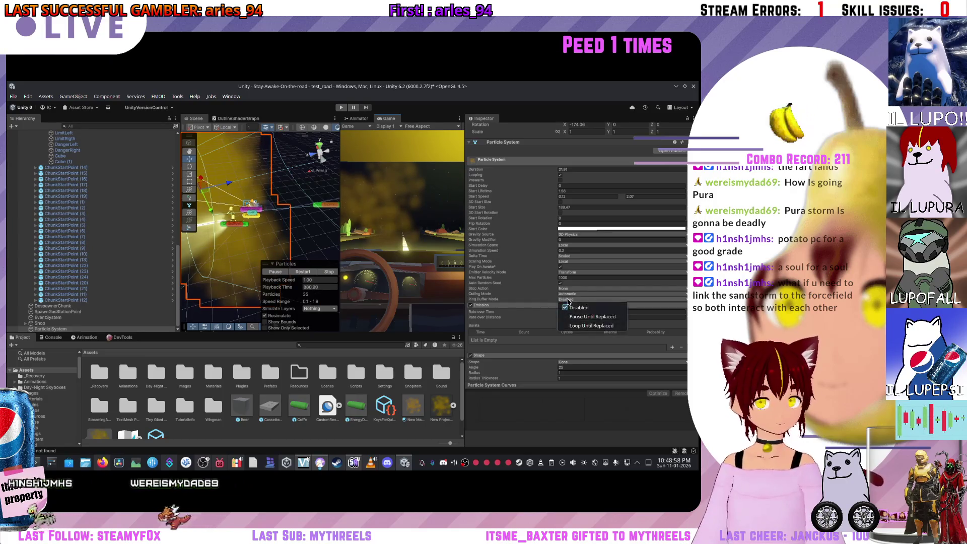
{"action": "left_click", "coordinate": [569, 306]}
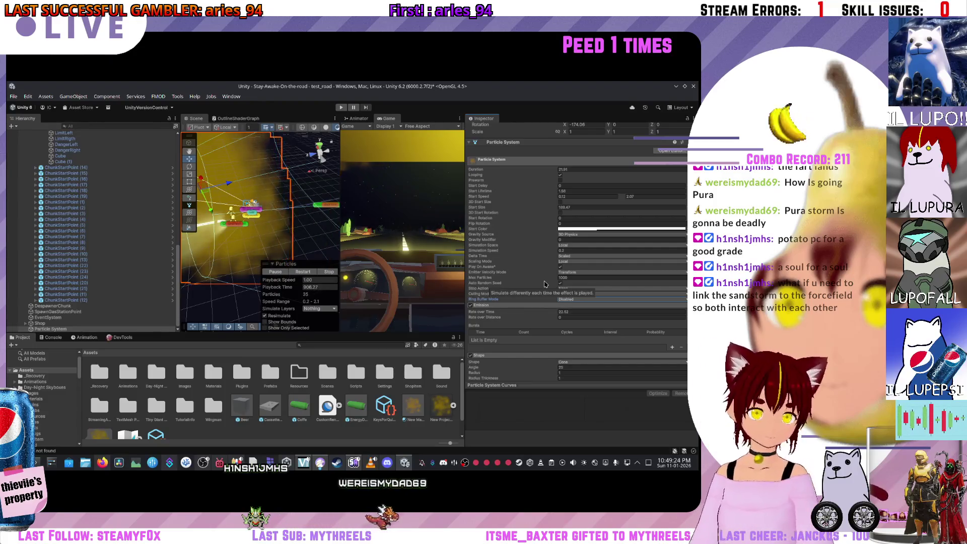
{"action": "scroll", "coordinate": [502, 249], "scroll_direction": "up", "scroll_amount": 2}
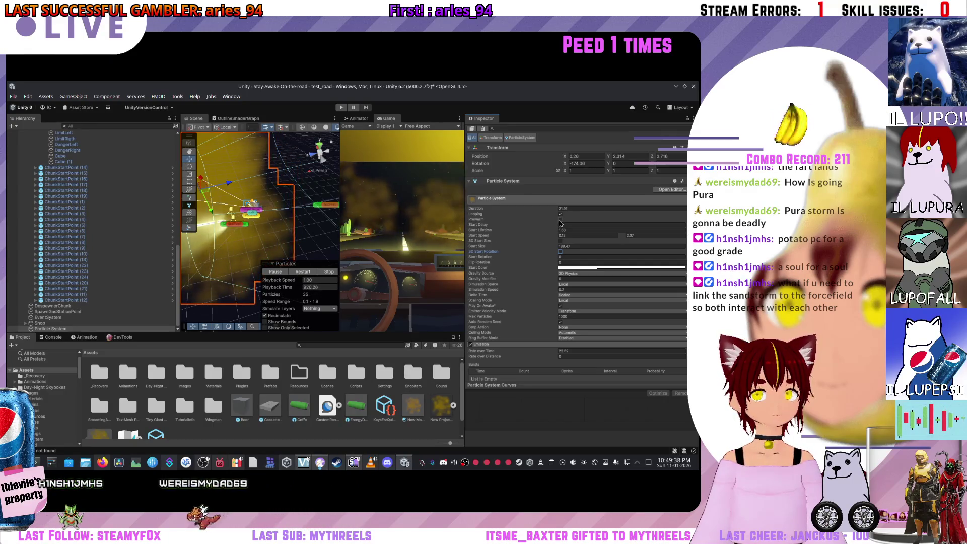
{"action": "left_click_drag", "start_coordinate": [285, 229], "coordinate": [261, 233]}
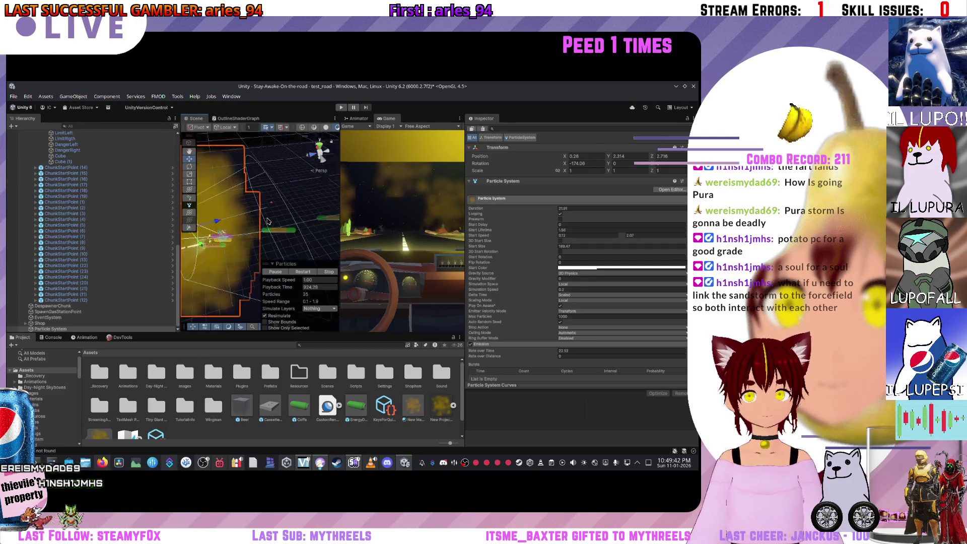
{"action": "left_click_drag", "start_coordinate": [339, 206], "coordinate": [257, 210]}
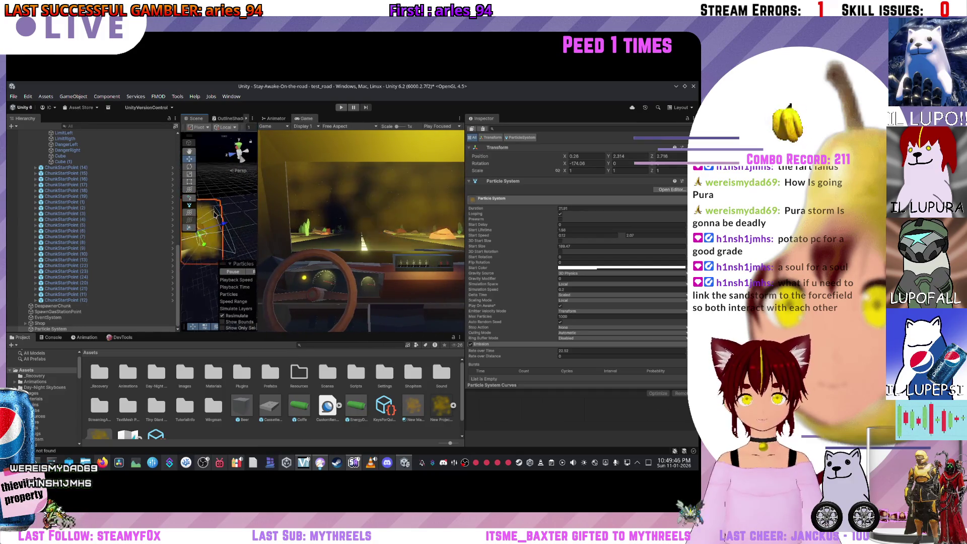
Step: Enlarge the scene and game views and orbit to inspect the particle emitter outline
{"action": "scroll", "coordinate": [614, 313], "scroll_direction": "down", "scroll_amount": 5}
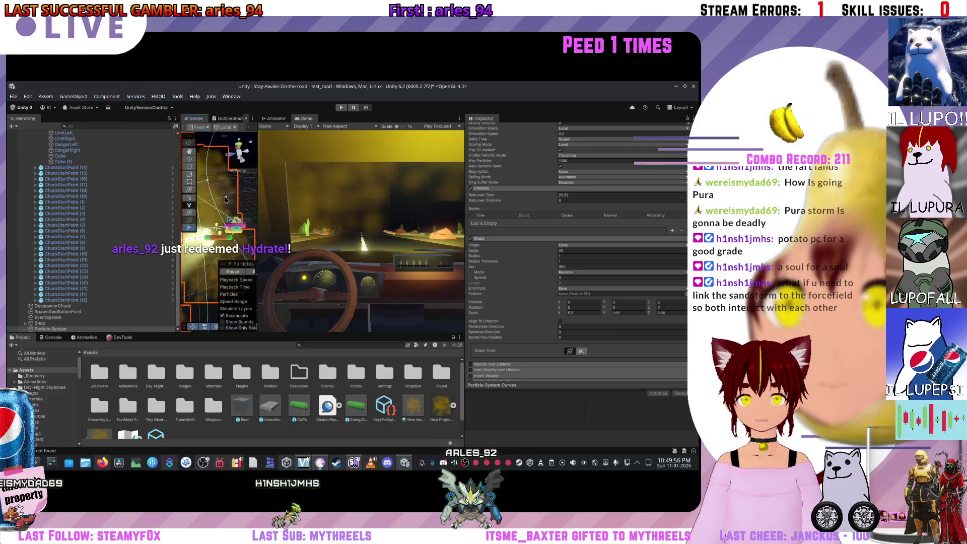
{"action": "left_click_drag", "start_coordinate": [227, 199], "coordinate": [194, 230]}
{"action": "scroll", "coordinate": [196, 222], "scroll_direction": "up", "scroll_amount": 2}
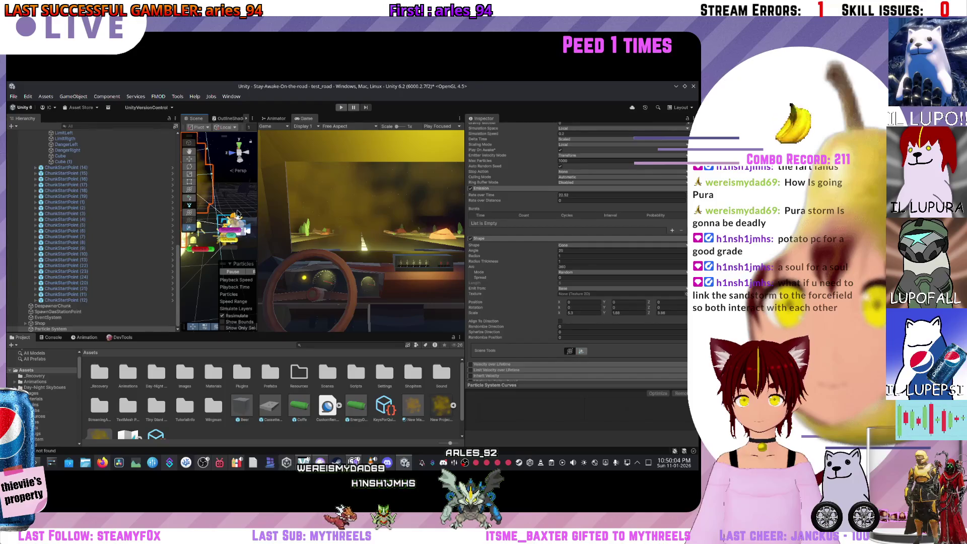
{"action": "left_click_drag", "start_coordinate": [200, 212], "coordinate": [226, 204]}
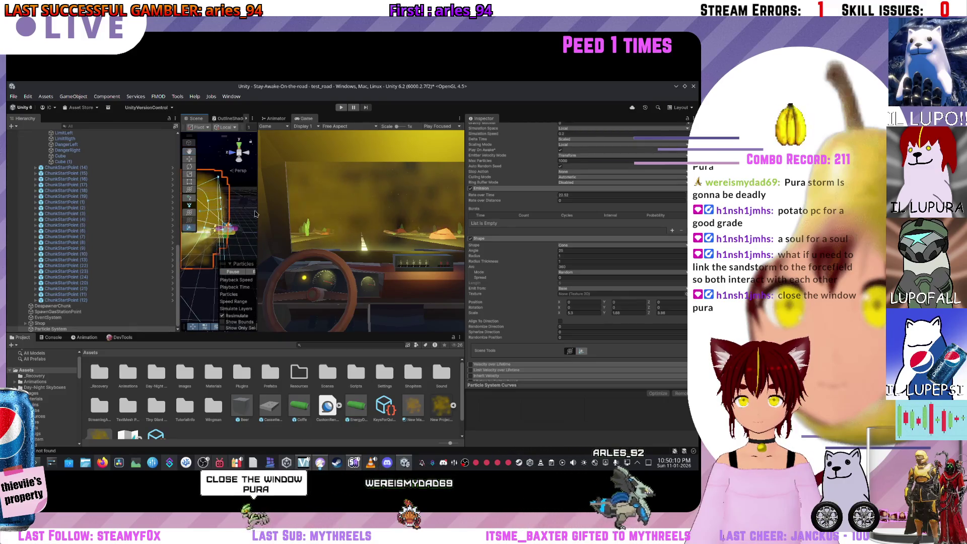
{"action": "left_click_drag", "start_coordinate": [257, 222], "coordinate": [213, 224]}
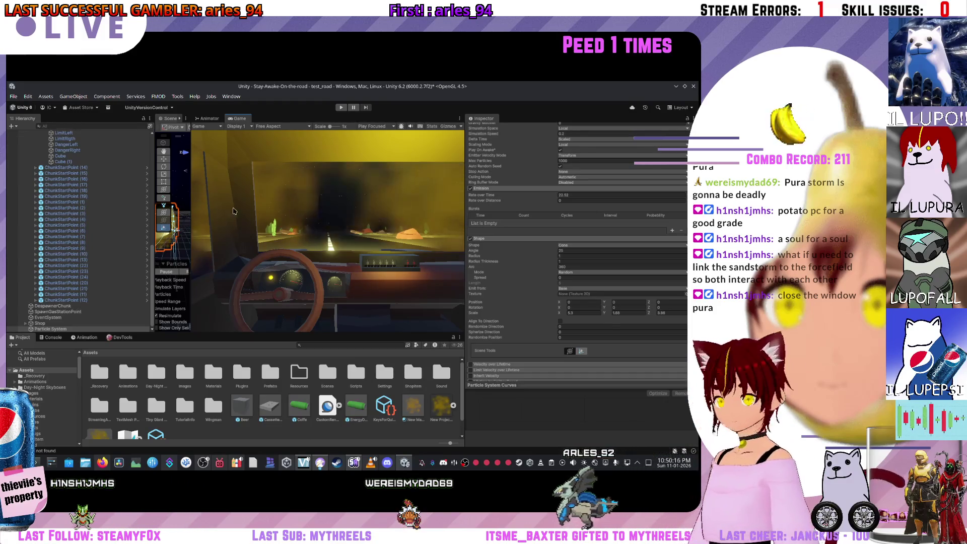
{"action": "left_click_drag", "start_coordinate": [462, 238], "coordinate": [563, 238]}
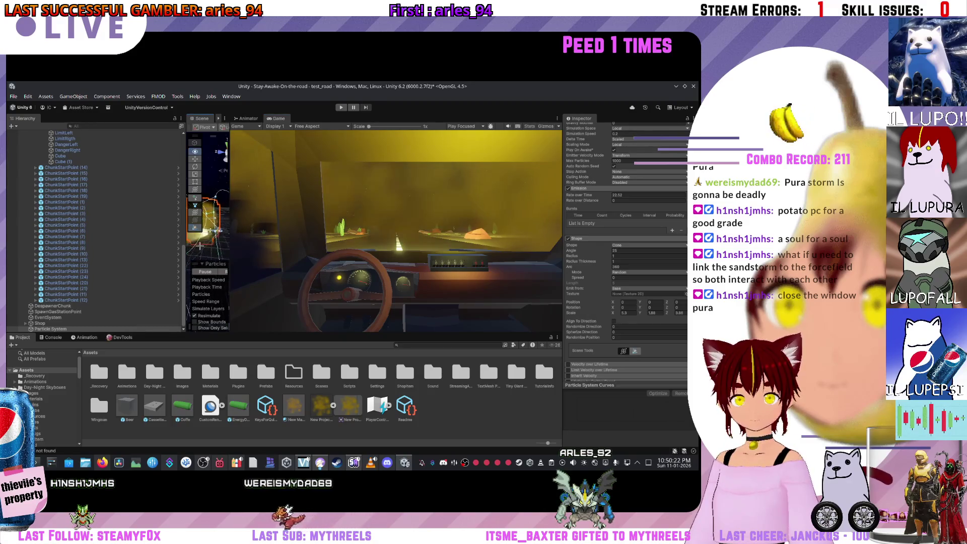
Step: Lower the particles' start colour alpha from 78 to 7 for more transparent dust
{"action": "left_click_drag", "start_coordinate": [223, 247], "coordinate": [214, 244]}
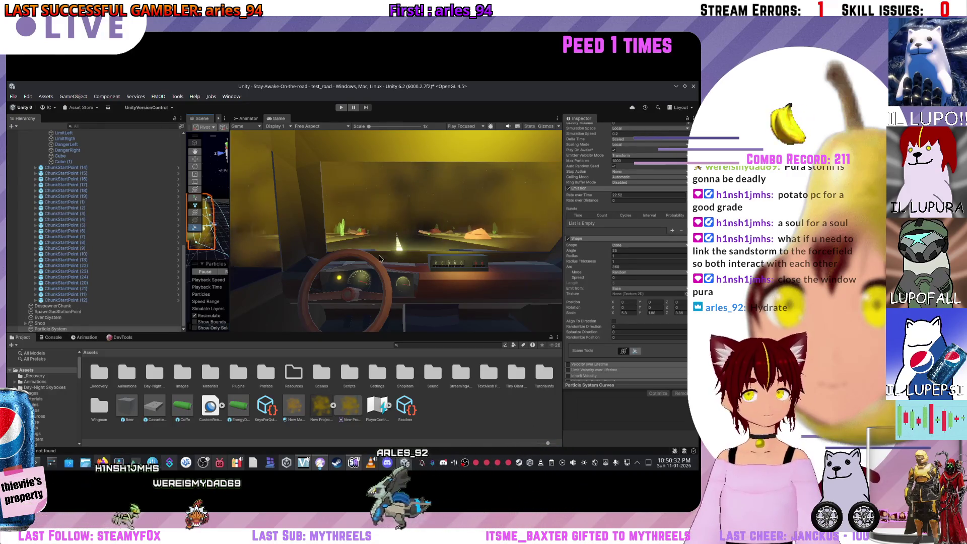
{"action": "scroll", "coordinate": [621, 272], "scroll_direction": "up", "scroll_amount": 10}
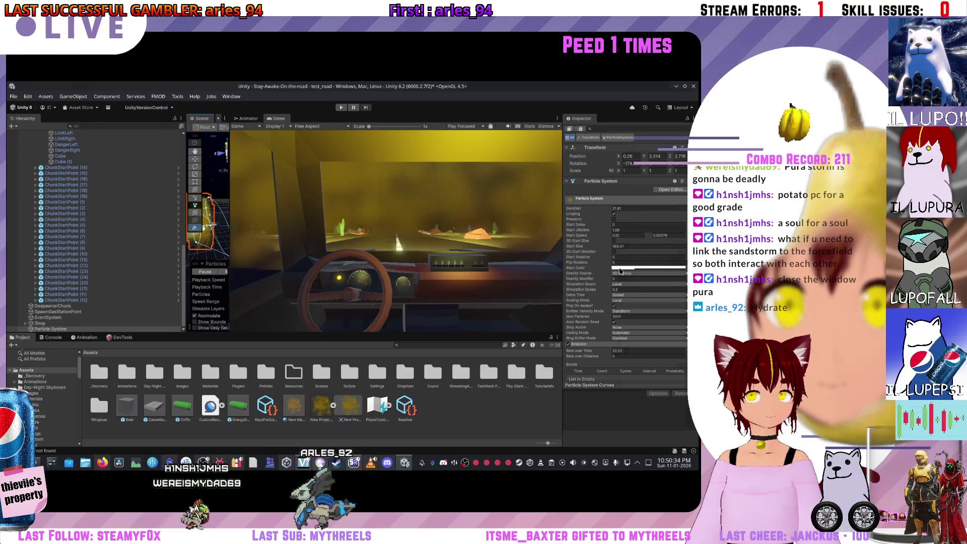
{"action": "left_click", "coordinate": [621, 270]}
{"action": "mouse_move", "coordinate": [641, 365]}
{"action": "left_mouse_down"}
{"action": "mouse_move", "coordinate": [627, 363]}
{"action": "mouse_move", "coordinate": [651, 364]}
{"action": "left_mouse_up"}
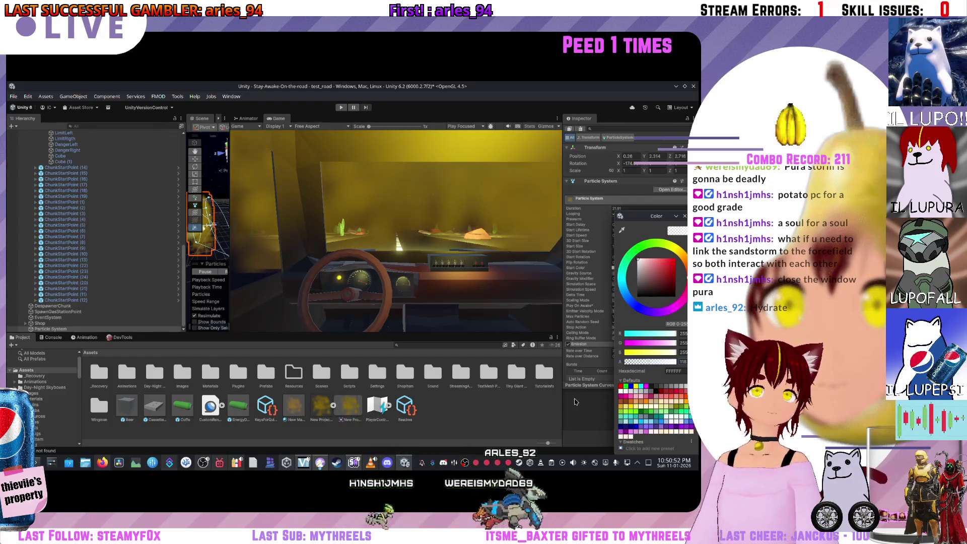
Step: Reselect and frame the Particle System, then move its yellow cloud around the car
{"action": "left_click", "coordinate": [534, 408]}
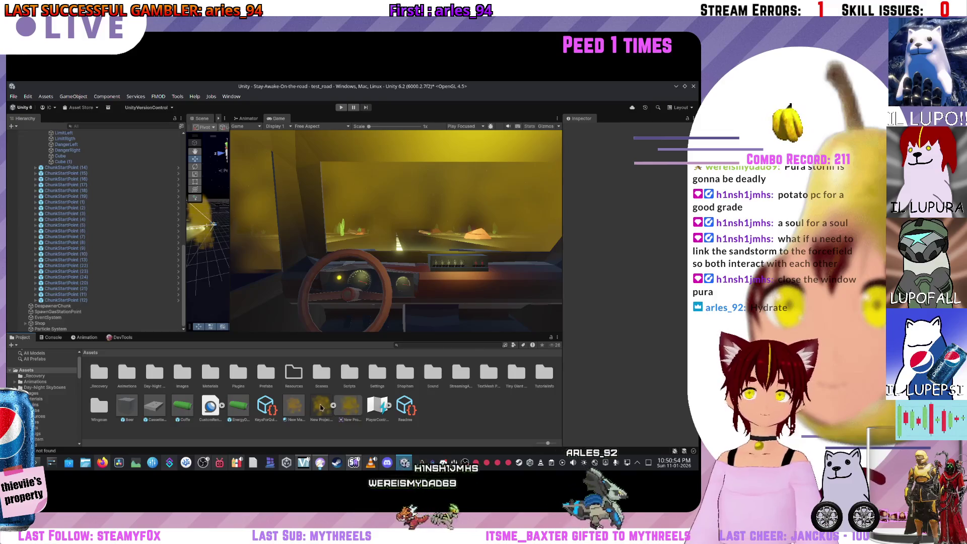
{"action": "mouse_move", "coordinate": [230, 279]}
{"action": "left_mouse_down"}
{"action": "mouse_move", "coordinate": [194, 260]}
{"action": "mouse_move", "coordinate": [236, 256]}
{"action": "left_mouse_up"}
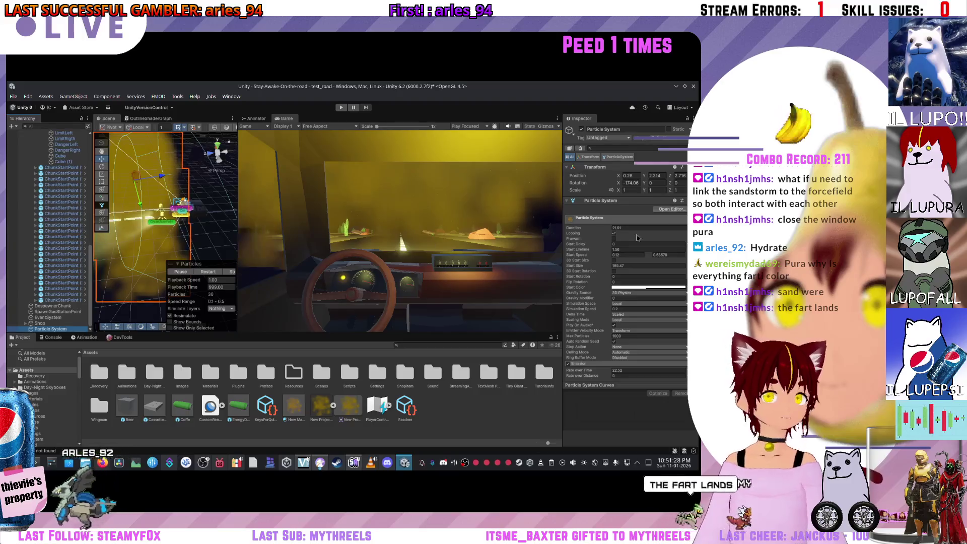
{"action": "left_click", "coordinate": [618, 319]}
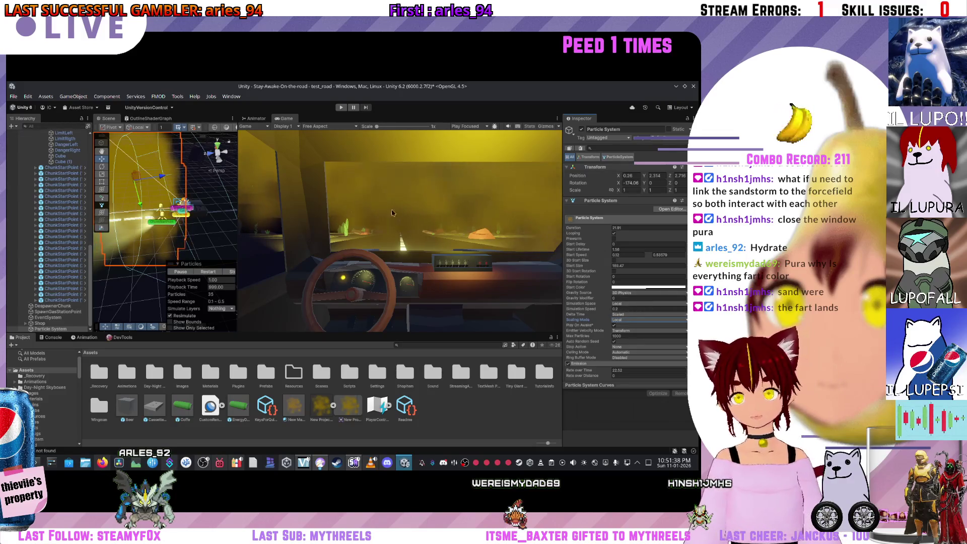
{"action": "key", "text": "f"}
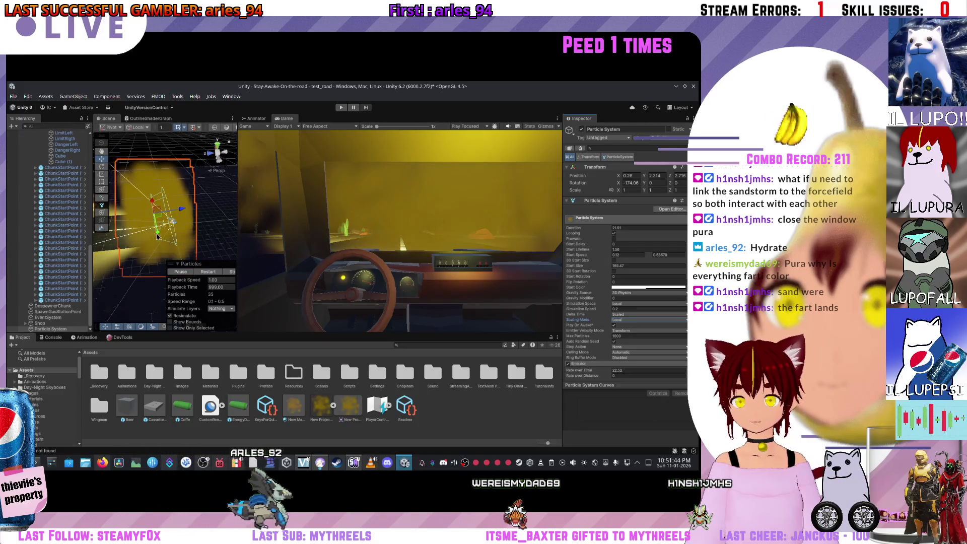
{"action": "left_click_drag", "start_coordinate": [156, 236], "coordinate": [173, 243]}
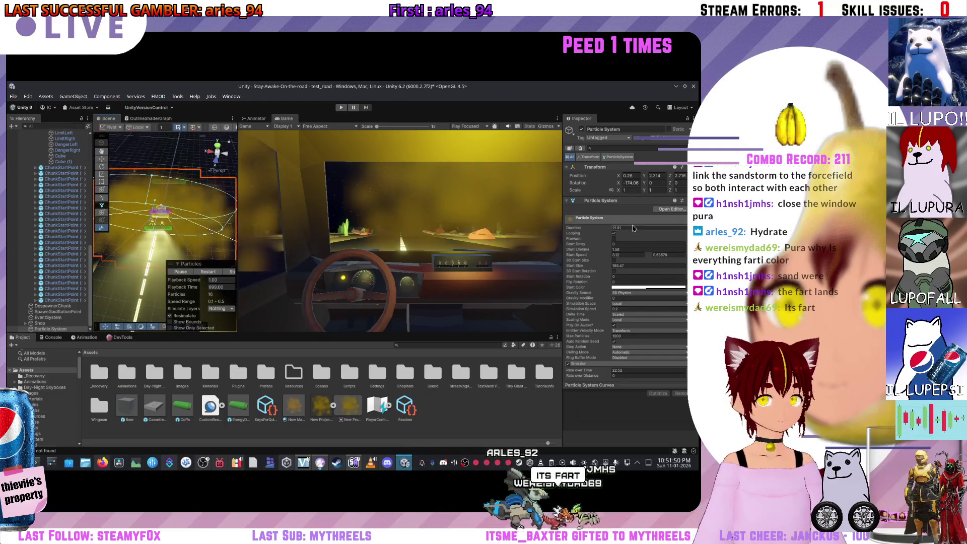
{"action": "scroll", "coordinate": [609, 285], "scroll_direction": "down", "scroll_amount": 5}
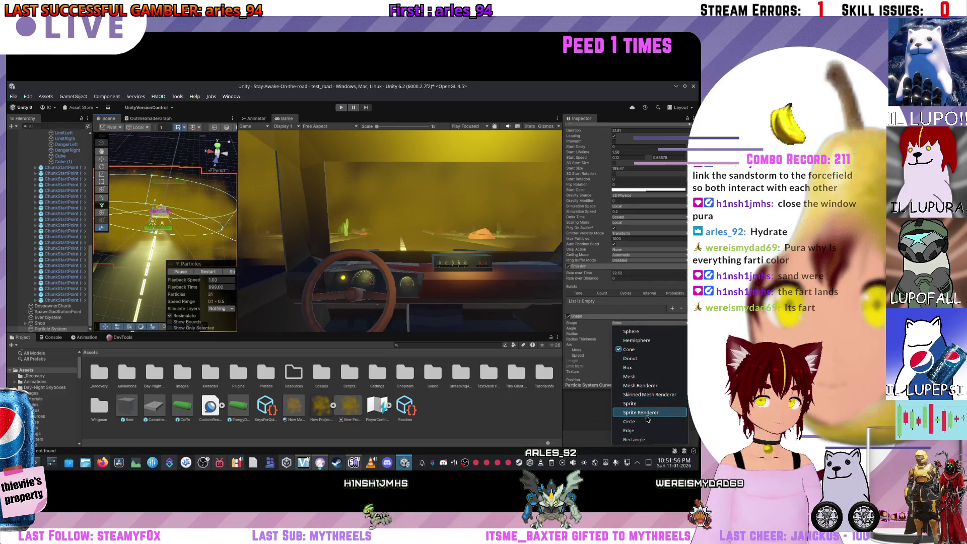
Step: Set the emitter Shape to Rectangle and stretch its Y scale to 3.7718
{"action": "left_click", "coordinate": [634, 440]}
{"action": "mouse_move", "coordinate": [160, 230]}
{"action": "left_mouse_down"}
{"action": "mouse_move", "coordinate": [507, 248]}
{"action": "mouse_move", "coordinate": [135, 210]}
{"action": "mouse_move", "coordinate": [158, 217]}
{"action": "mouse_move", "coordinate": [155, 229]}
{"action": "left_mouse_up"}
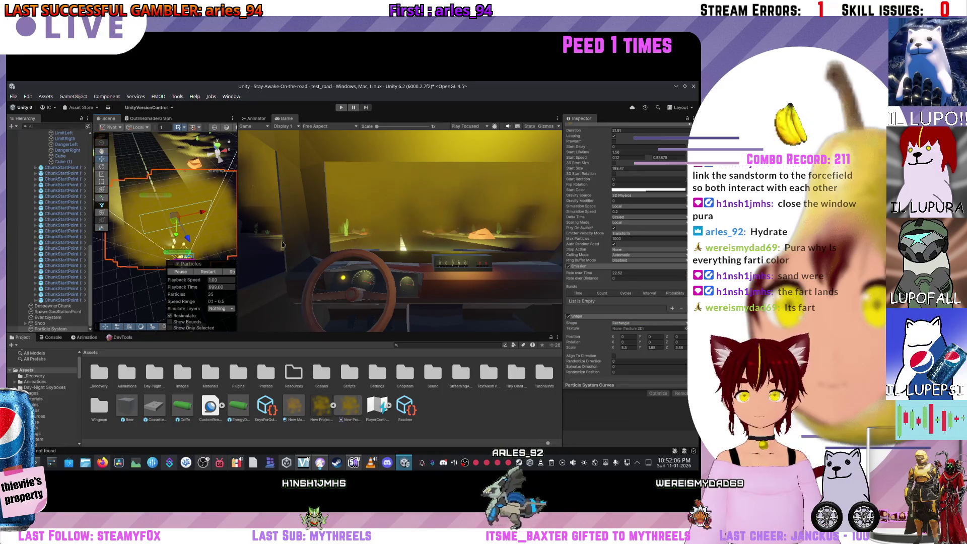
{"action": "scroll", "coordinate": [625, 252], "scroll_direction": "down", "scroll_amount": 3}
{"action": "mouse_move", "coordinate": [147, 224]}
{"action": "left_mouse_down"}
{"action": "mouse_move", "coordinate": [194, 199]}
{"action": "mouse_move", "coordinate": [82, 233]}
{"action": "mouse_move", "coordinate": [249, 257]}
{"action": "mouse_move", "coordinate": [58, 296]}
{"action": "mouse_move", "coordinate": [193, 228]}
{"action": "mouse_move", "coordinate": [187, 208]}
{"action": "left_mouse_up"}
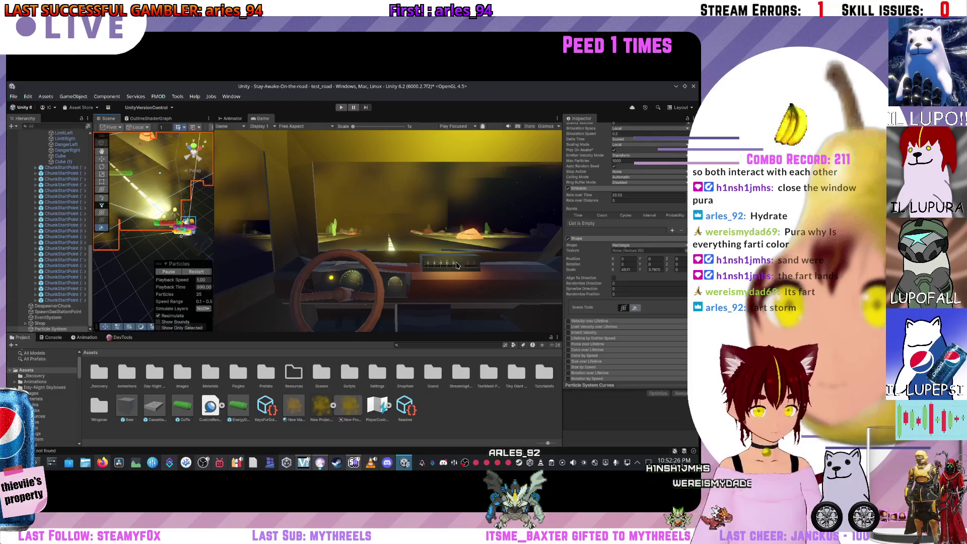
{"action": "mouse_move", "coordinate": [190, 241]}
{"action": "left_mouse_down"}
{"action": "mouse_move", "coordinate": [179, 219]}
{"action": "mouse_move", "coordinate": [134, 249]}
{"action": "left_mouse_up"}
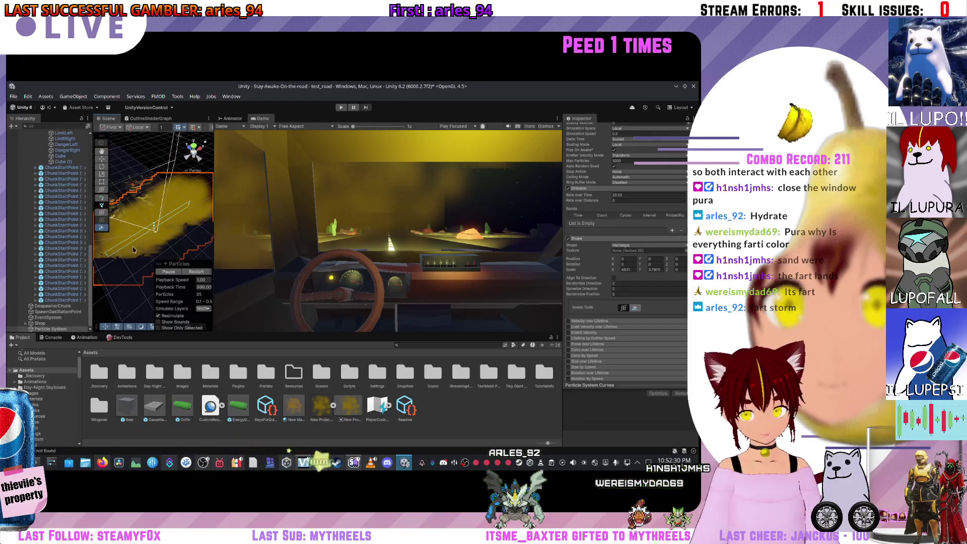
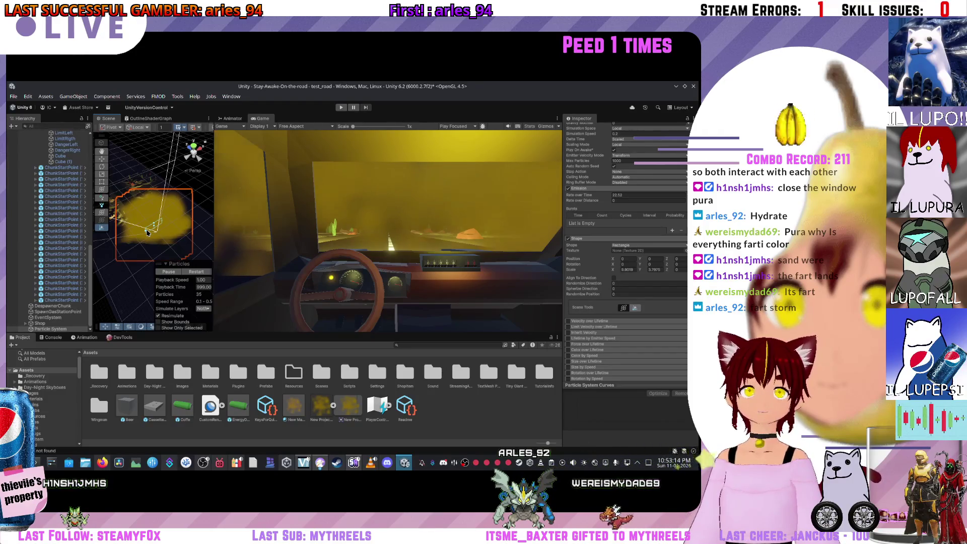
Step: Return to the fog Particle System's main module and open its Start Color picker
{"action": "scroll", "coordinate": [606, 301], "scroll_direction": "down", "scroll_amount": 5}
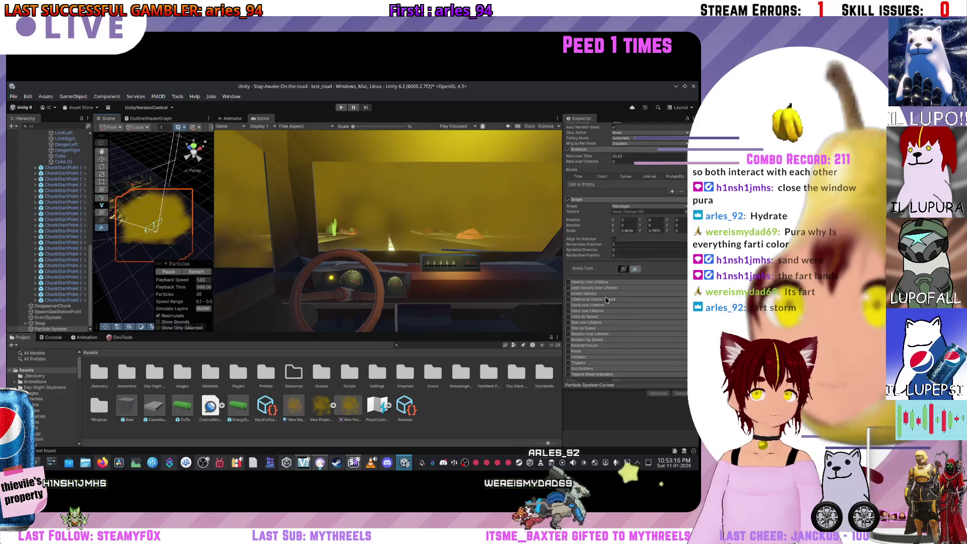
{"action": "scroll", "coordinate": [607, 302], "scroll_direction": "down", "scroll_amount": 2}
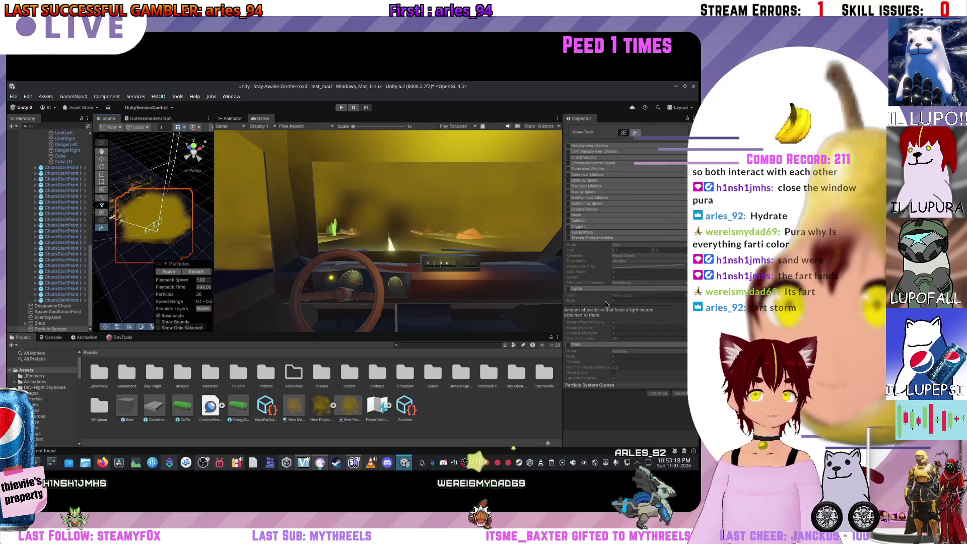
{"action": "scroll", "coordinate": [610, 297], "scroll_direction": "up", "scroll_amount": 15}
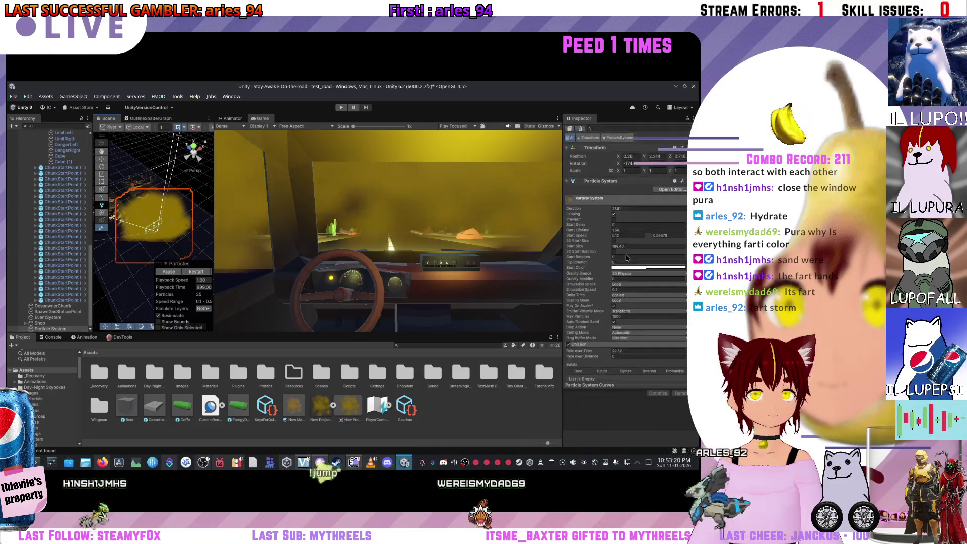
{"action": "left_click", "coordinate": [631, 267]}
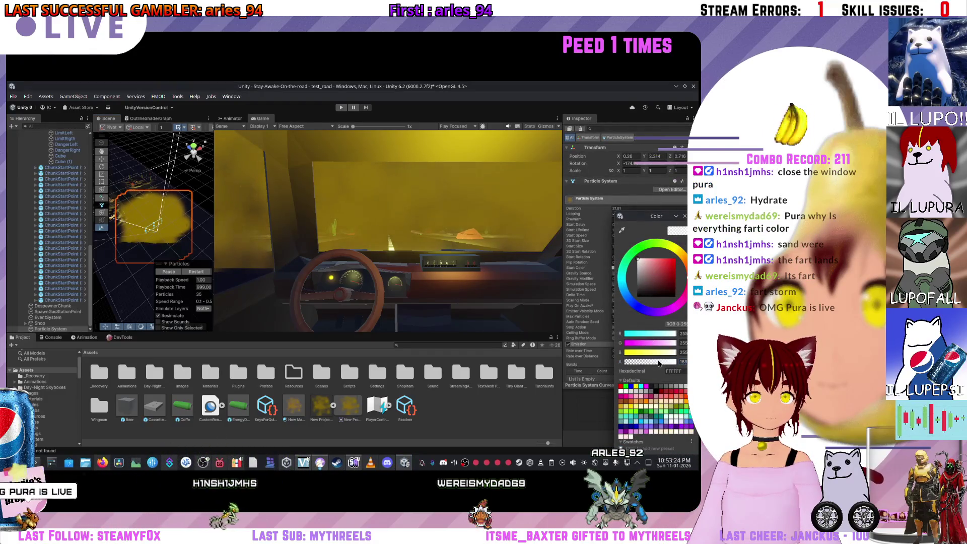
Step: Raise the fog start colour's alpha from 139 to 168 and close the picker
{"action": "left_click_drag", "start_coordinate": [653, 364], "coordinate": [659, 363]}
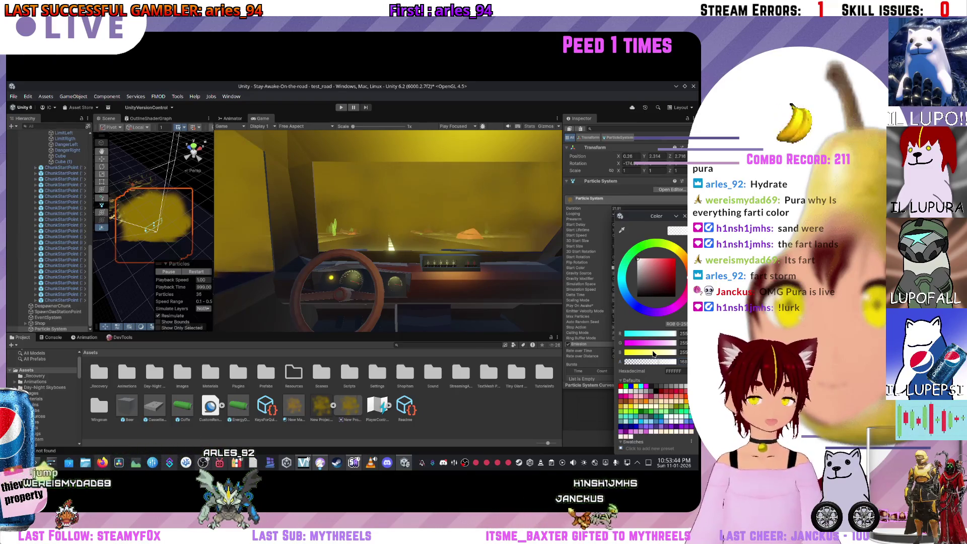
{"action": "key", "text": "Escape"}
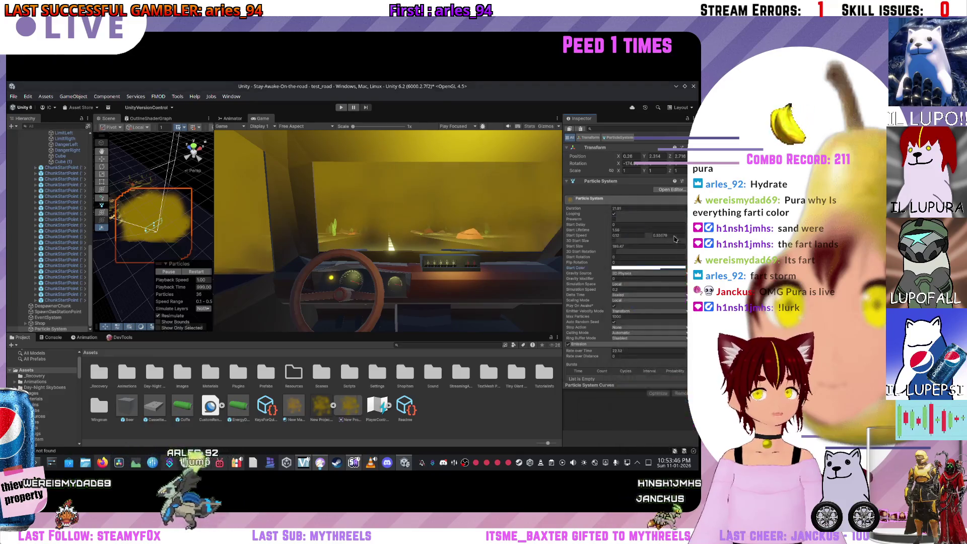
Step: Lower the fog particles' Start Speed range to 0.0–0.5
{"action": "scroll", "coordinate": [613, 325], "scroll_direction": "down", "scroll_amount": 2}
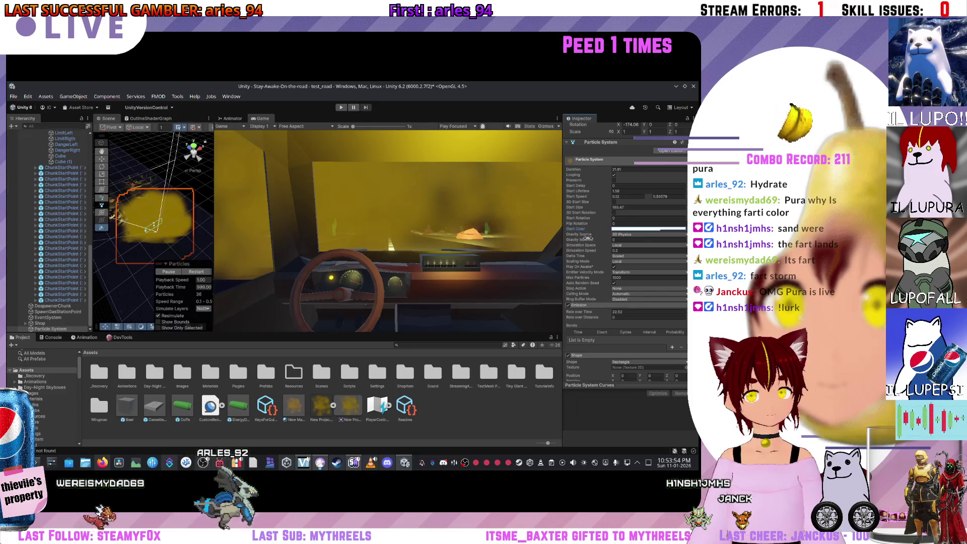
{"action": "scroll", "coordinate": [589, 238], "scroll_direction": "up", "scroll_amount": 1}
{"action": "scroll", "coordinate": [617, 236], "scroll_direction": "up", "scroll_amount": 1}
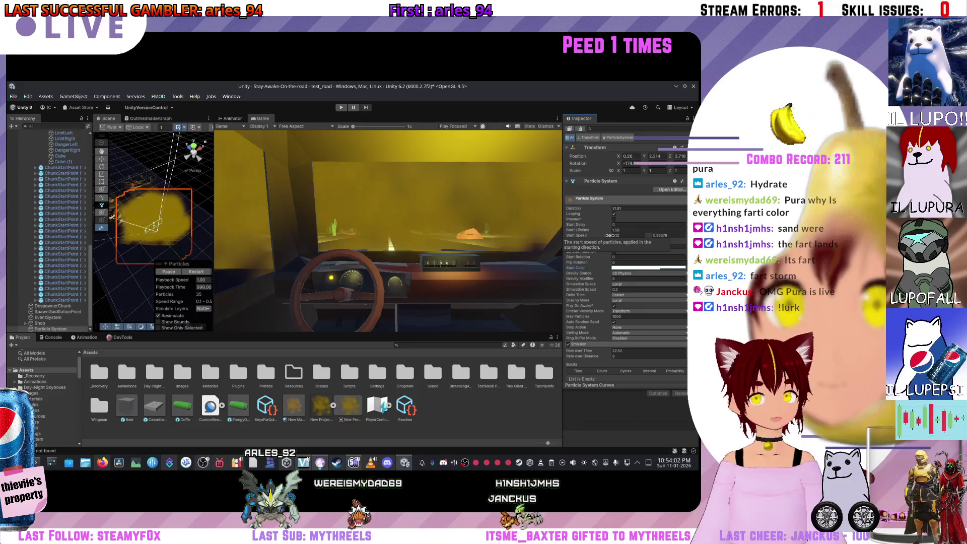
{"action": "double_click", "coordinate": [616, 236]}
{"action": "type", "text": "0.02"}
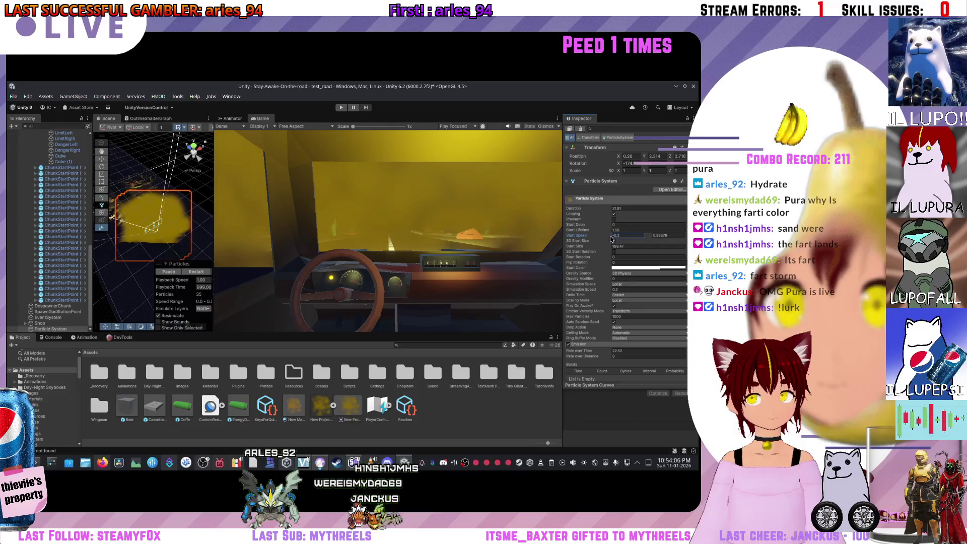
{"action": "type", "text": "0.07"}
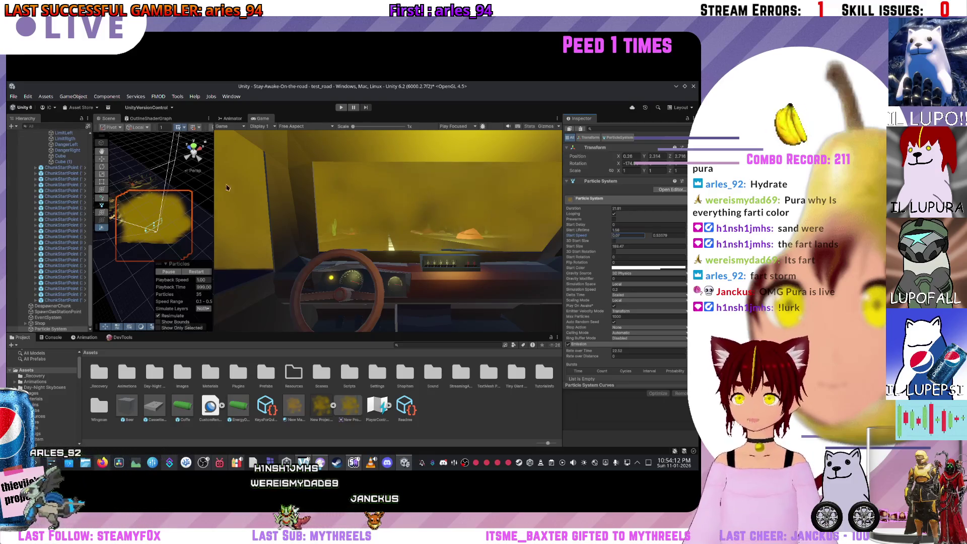
Step: Widen the Scene view and duplicate the fog particle system
{"action": "left_click_drag", "start_coordinate": [213, 209], "coordinate": [136, 209]}
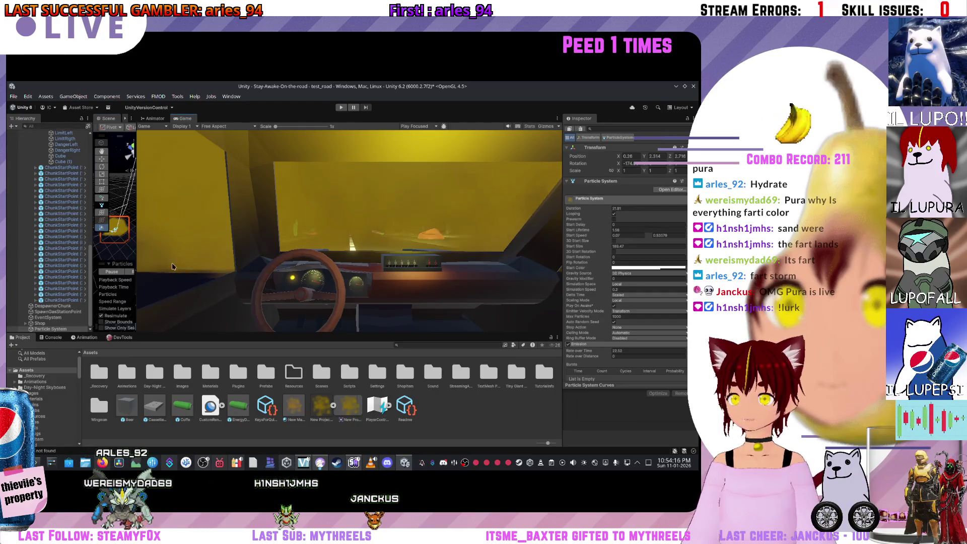
{"action": "left_click_drag", "start_coordinate": [137, 252], "coordinate": [270, 247]}
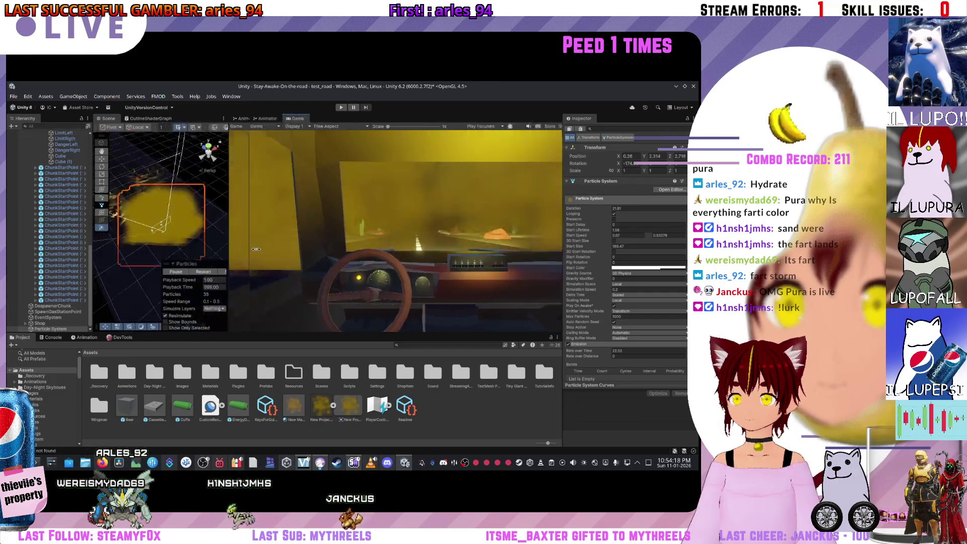
{"action": "scroll", "coordinate": [198, 226], "scroll_direction": "up", "scroll_amount": 3}
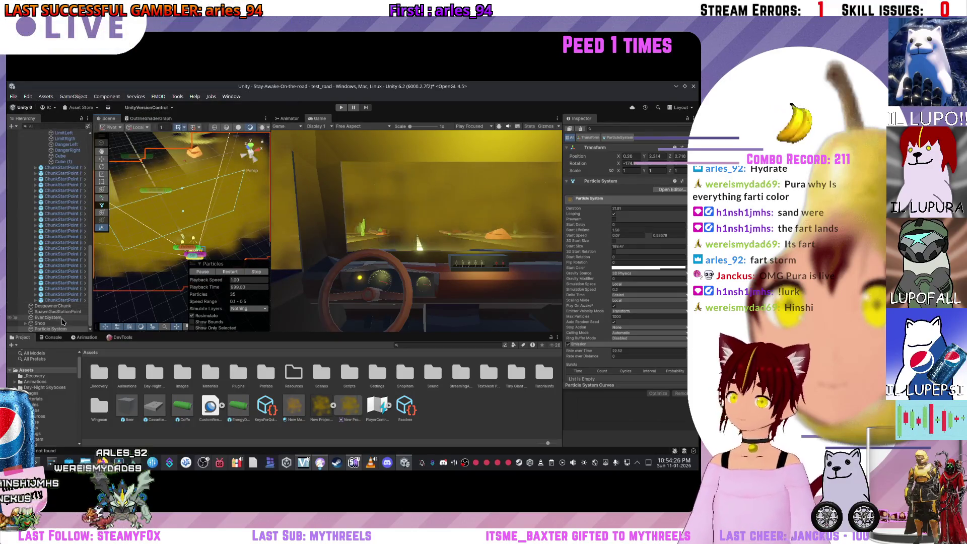
{"action": "key", "text": "ctrl+d"}
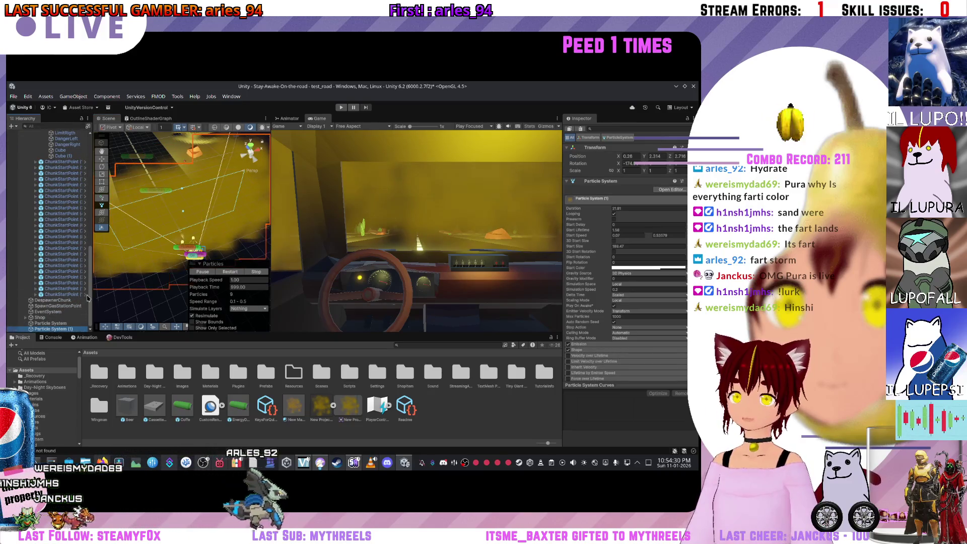
Step: Frame the duplicate fog and move it right, checking it in the maximized Game view
{"action": "key", "text": "f"}
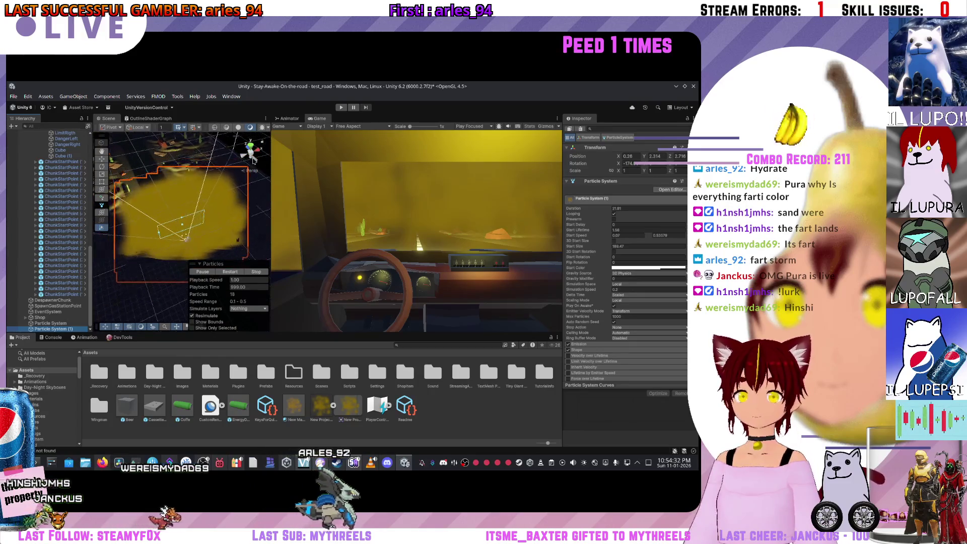
{"action": "left_click", "coordinate": [101, 161]}
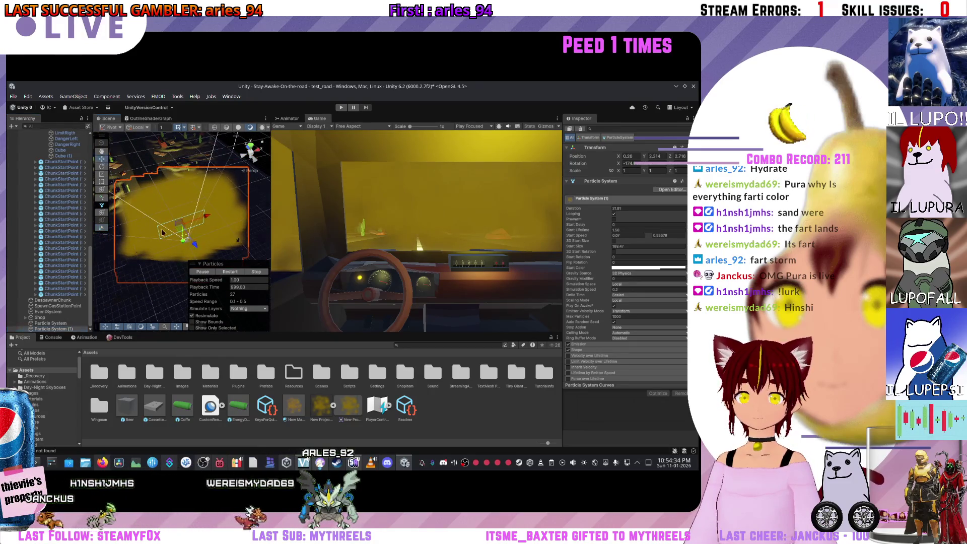
{"action": "left_click_drag", "start_coordinate": [182, 224], "coordinate": [229, 231]}
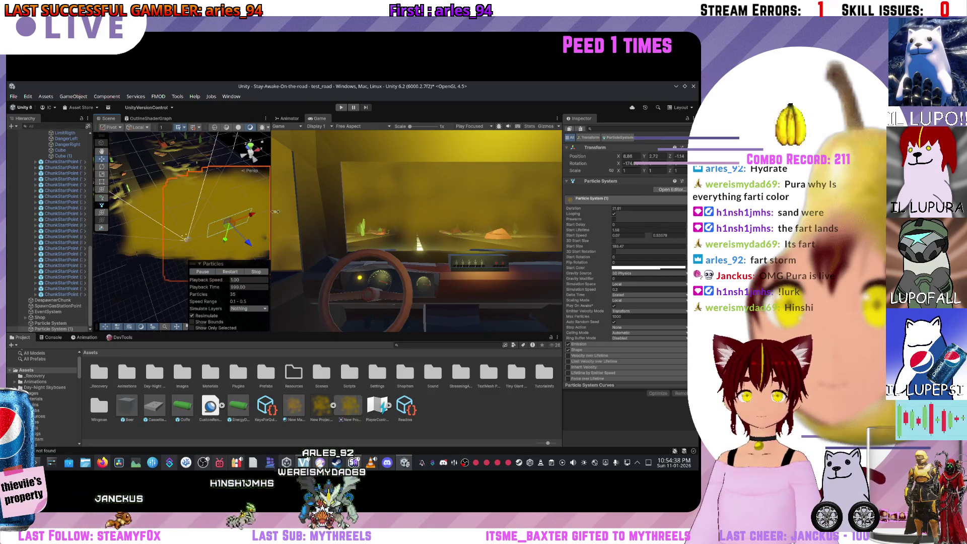
{"action": "double_click", "coordinate": [325, 120]}
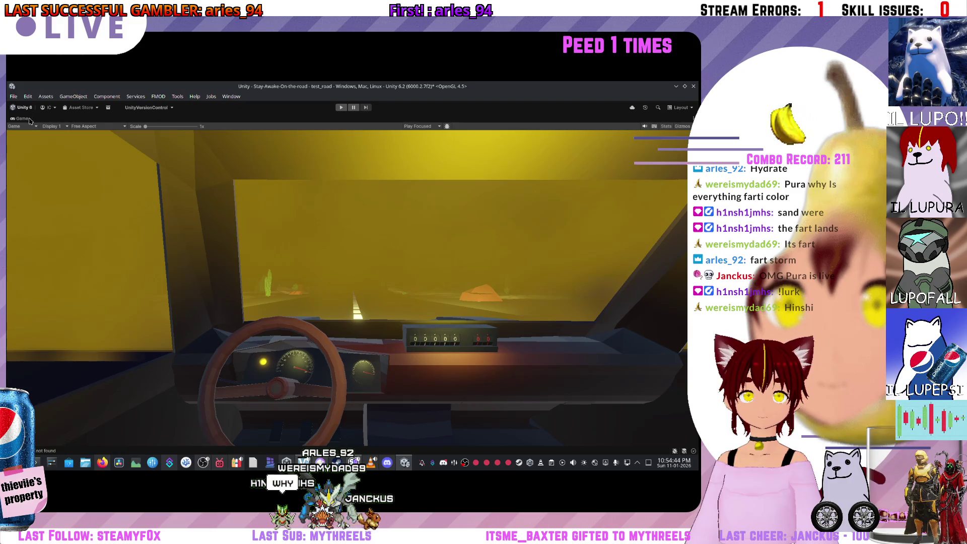
{"action": "double_click", "coordinate": [29, 120]}
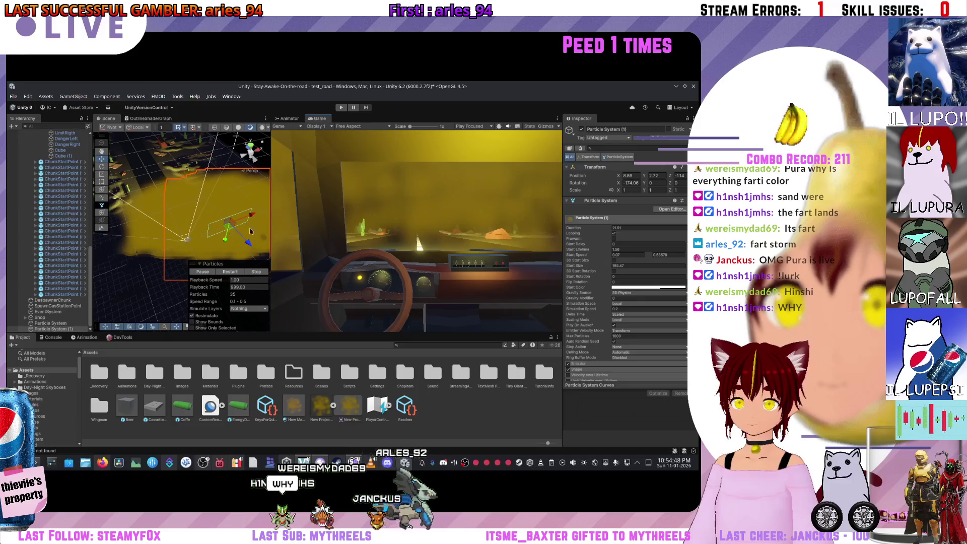
Step: Reposition Particle System (1) to -5.57, 2.44, 1.55, previewing the result in the Game view
{"action": "mouse_move", "coordinate": [237, 226]}
{"action": "left_mouse_down"}
{"action": "mouse_move", "coordinate": [129, 242]}
{"action": "mouse_move", "coordinate": [169, 236]}
{"action": "left_mouse_up"}
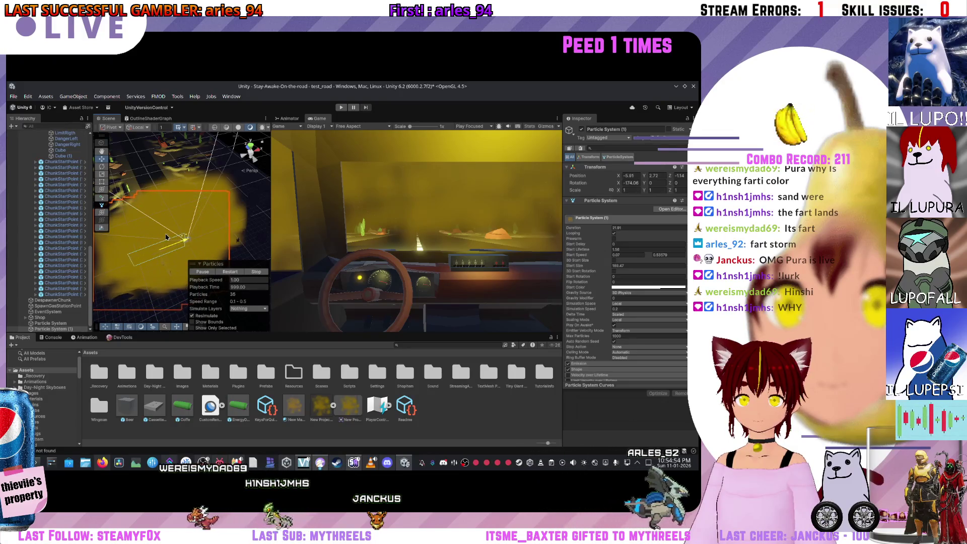
{"action": "double_click", "coordinate": [321, 119]}
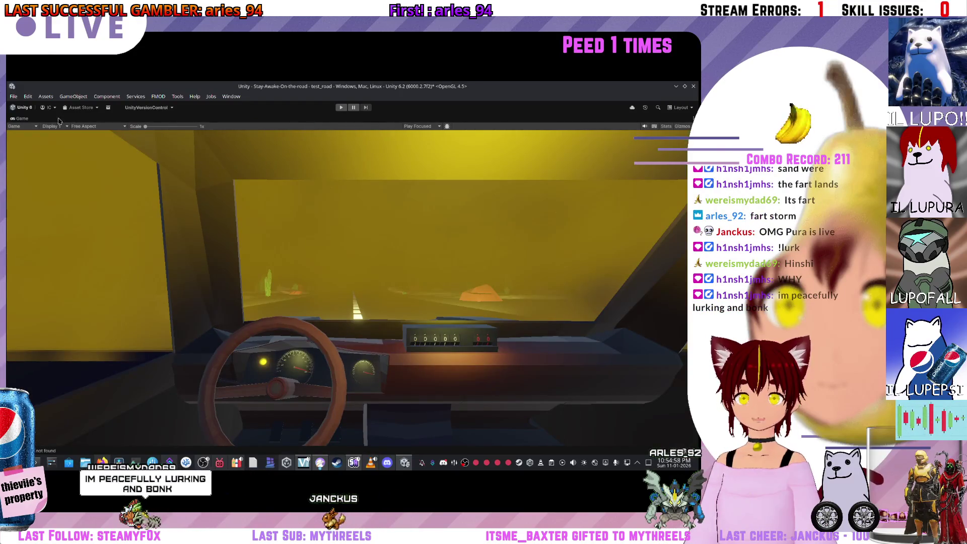
{"action": "double_click", "coordinate": [20, 119]}
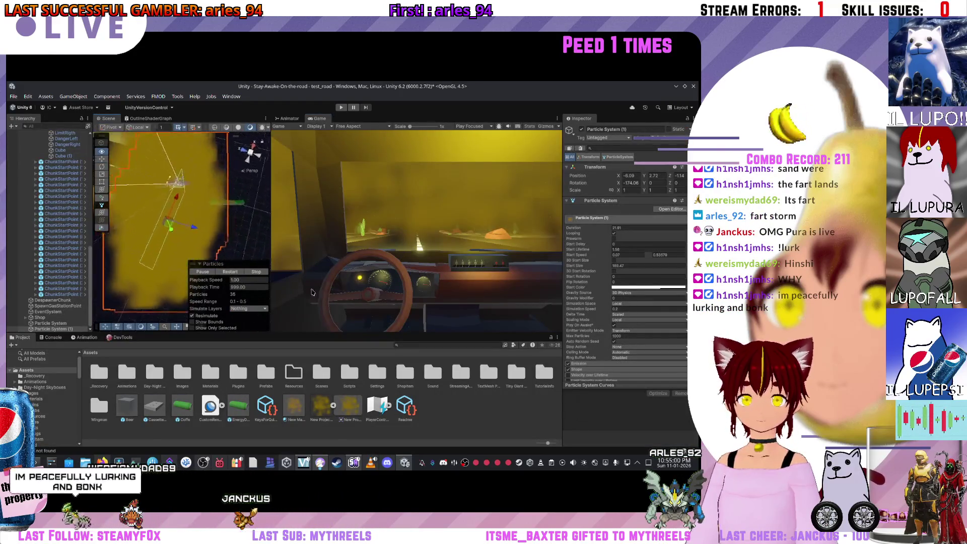
{"action": "key", "text": "w"}
{"action": "left_click_drag", "start_coordinate": [124, 234], "coordinate": [135, 233]}
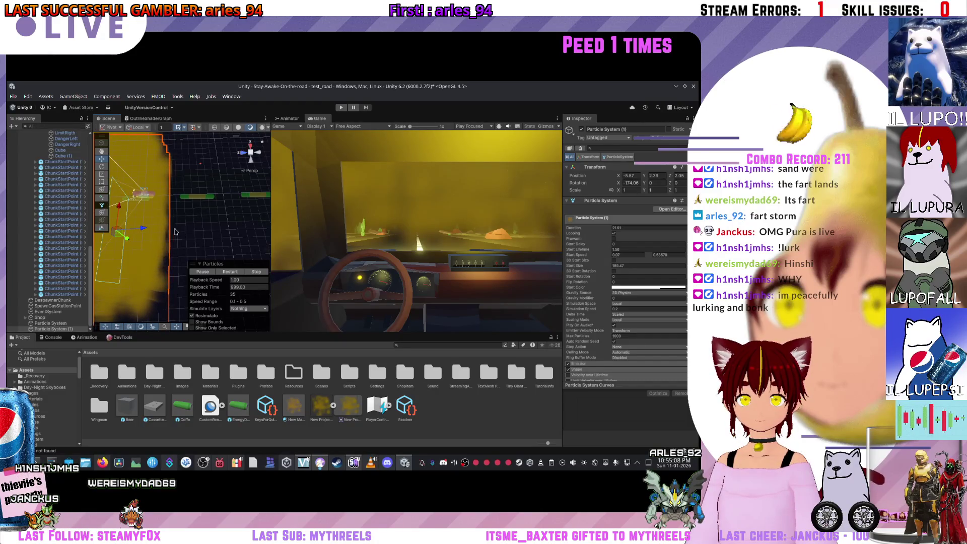
{"action": "left_click", "coordinate": [58, 323]}
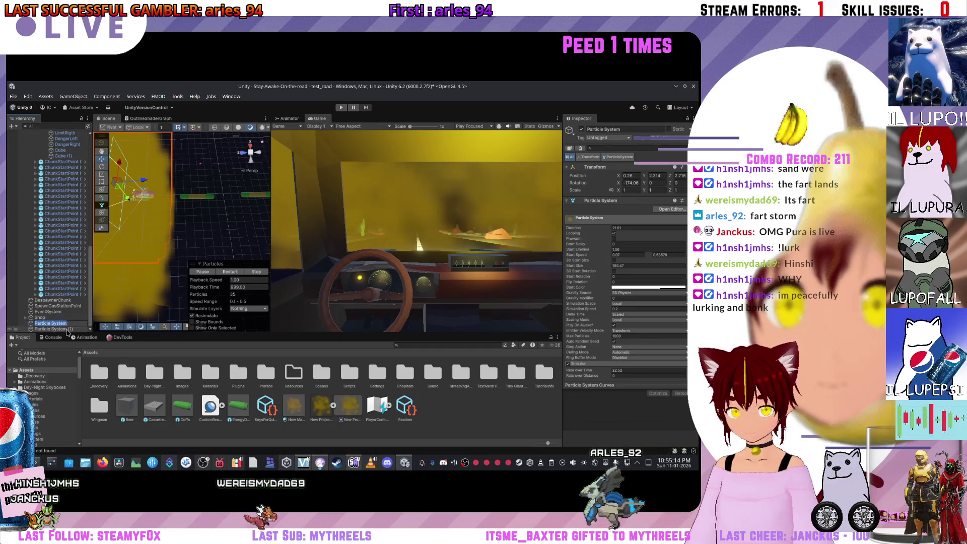
{"action": "left_click", "coordinate": [64, 329]}
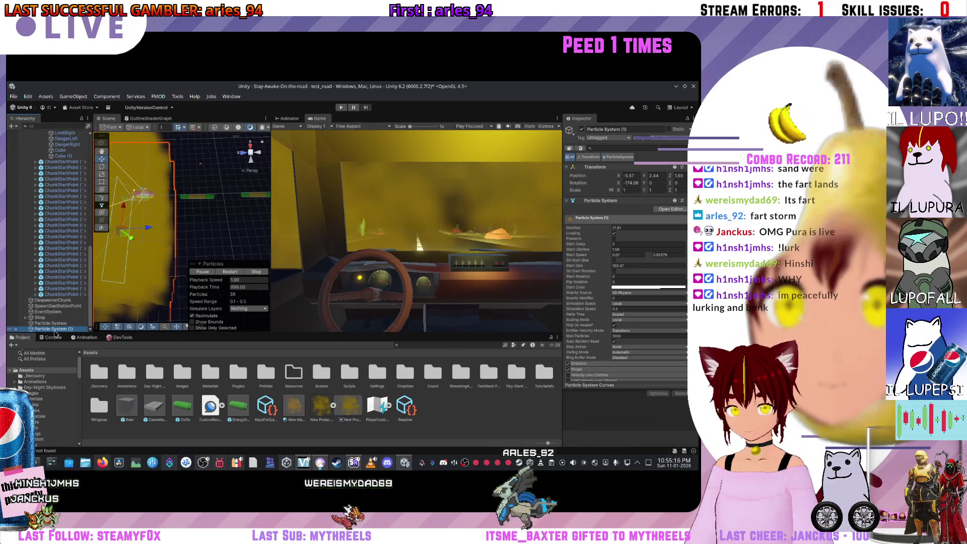
{"action": "right_click", "coordinate": [55, 331]}
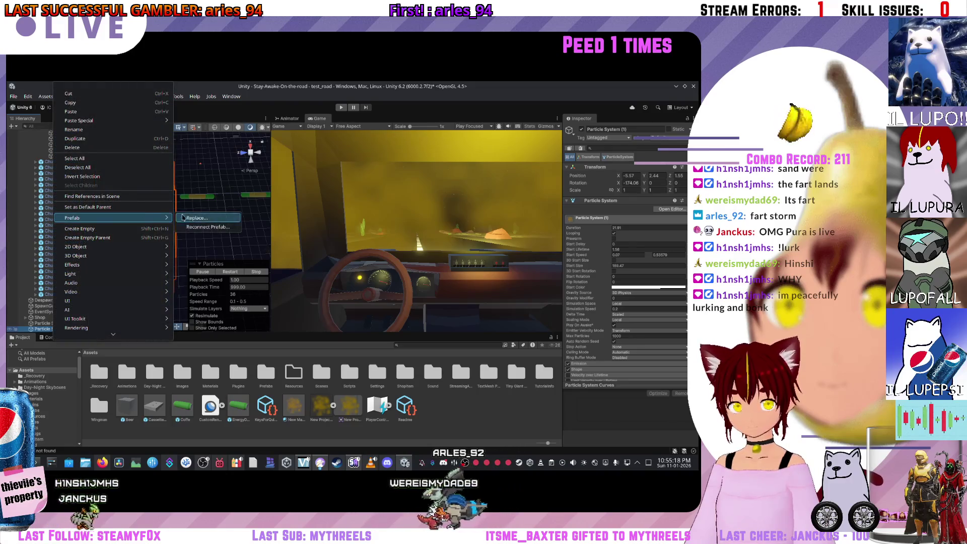
Step: Delete the duplicate fog particle system
{"action": "left_click", "coordinate": [205, 186]}
{"action": "key", "text": "f"}
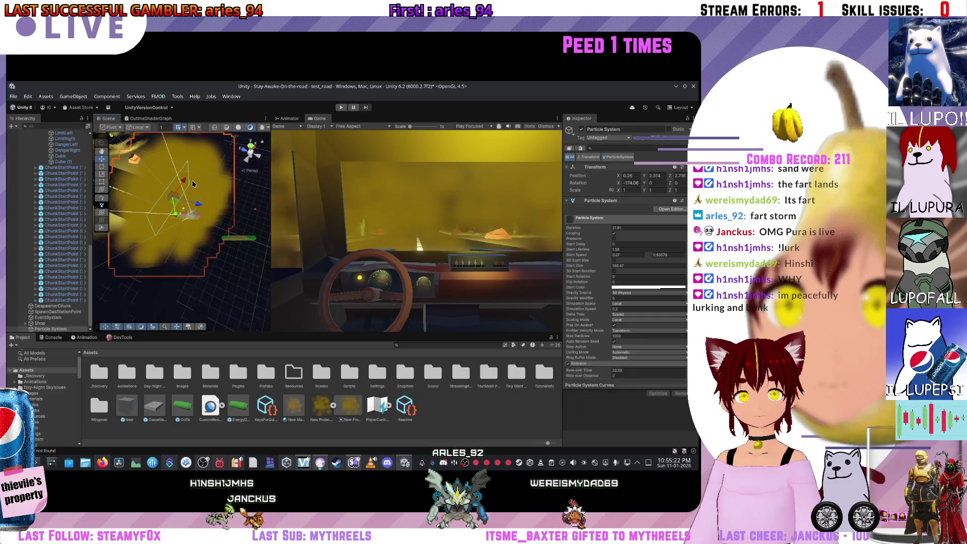
{"action": "key", "text": "Delete"}
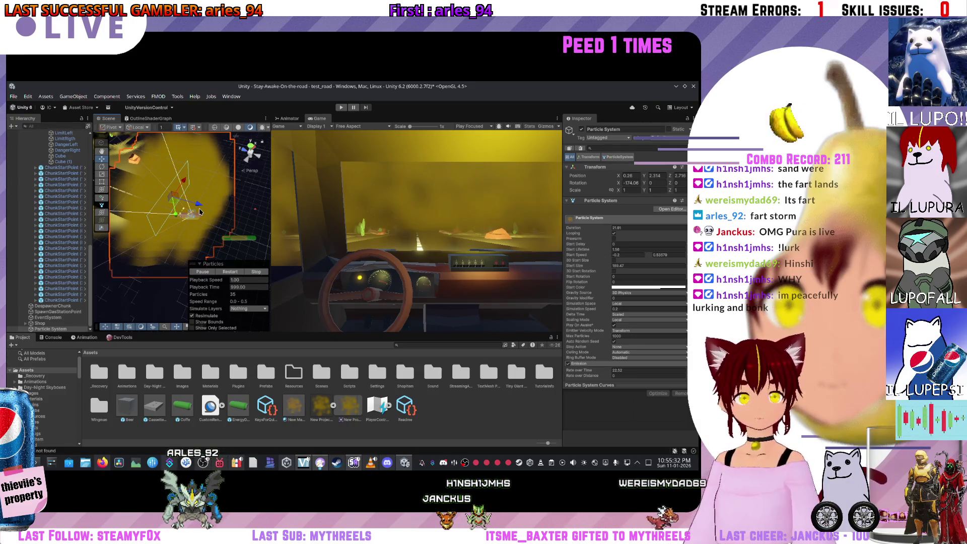
Step: Resize the Scene/Game split so the Game view previews the fog over the windscreen
{"action": "left_click_drag", "start_coordinate": [271, 212], "coordinate": [318, 212]}
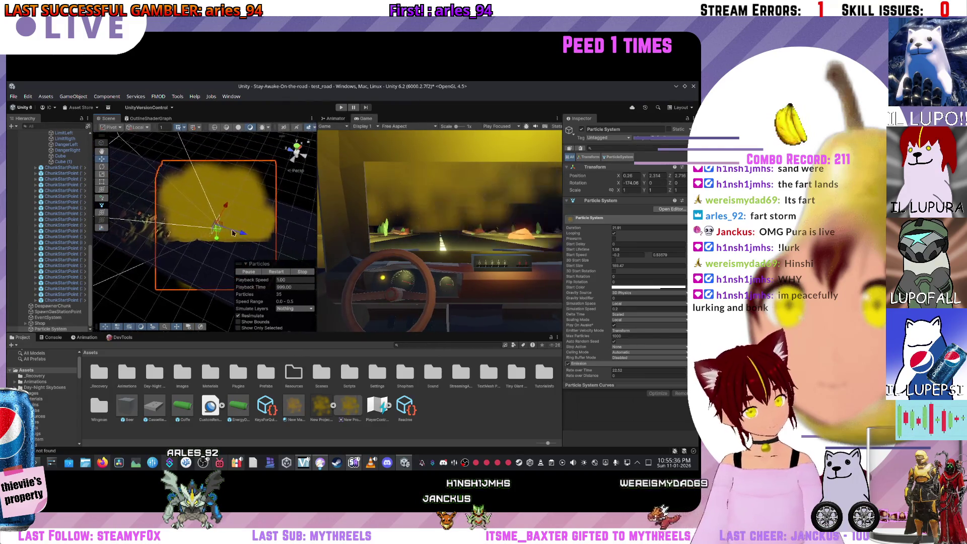
{"action": "scroll", "coordinate": [231, 218], "scroll_direction": "up", "scroll_amount": 1}
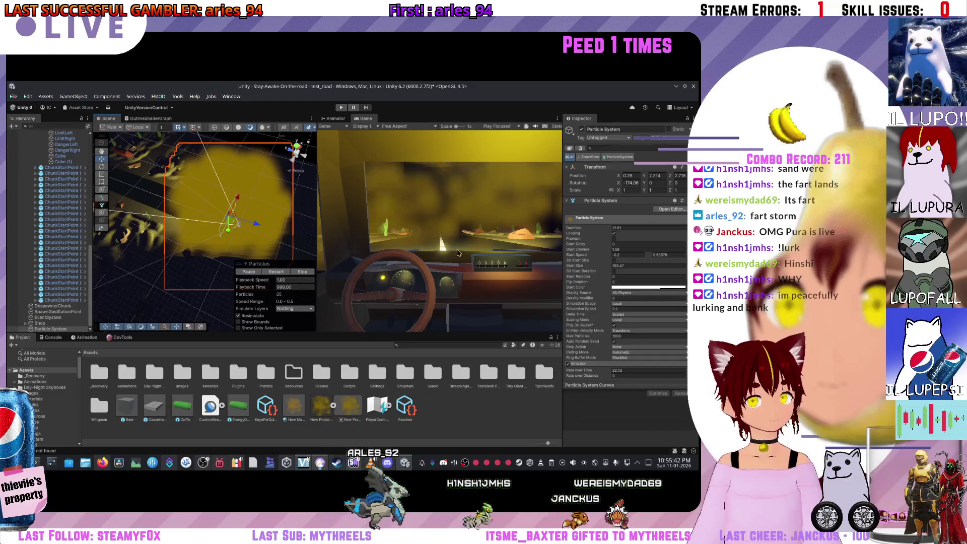
{"action": "left_click_drag", "start_coordinate": [316, 228], "coordinate": [86, 229]}
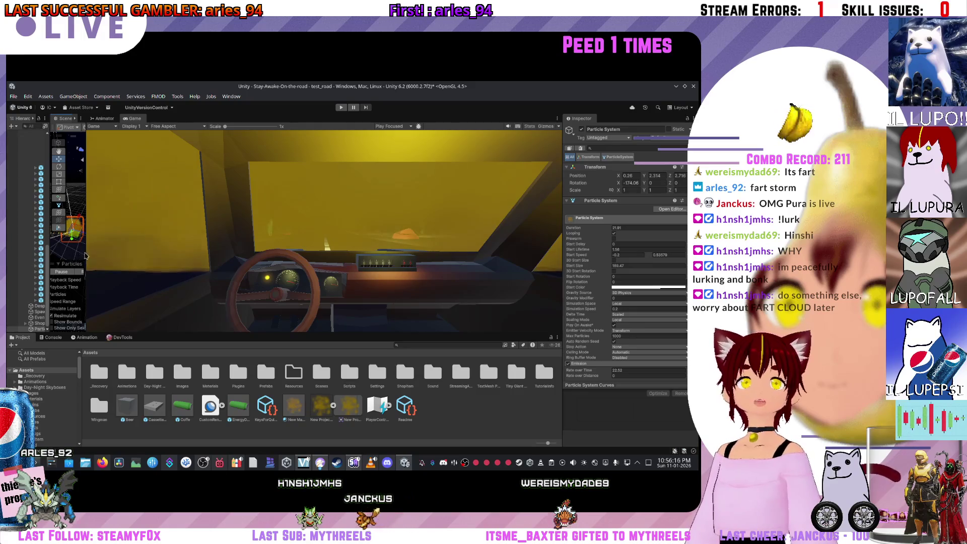
{"action": "left_click_drag", "start_coordinate": [85, 256], "coordinate": [393, 252]}
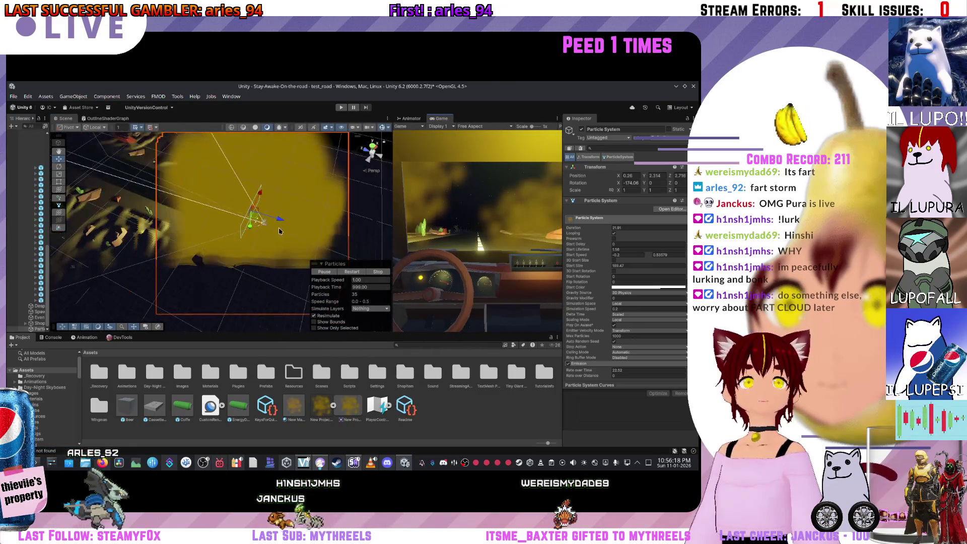
Step: Frame the fog particle system in the Scene view and widen the Hierarchy panel
{"action": "key", "text": "f"}
{"action": "left_click_drag", "start_coordinate": [51, 243], "coordinate": [141, 243]}
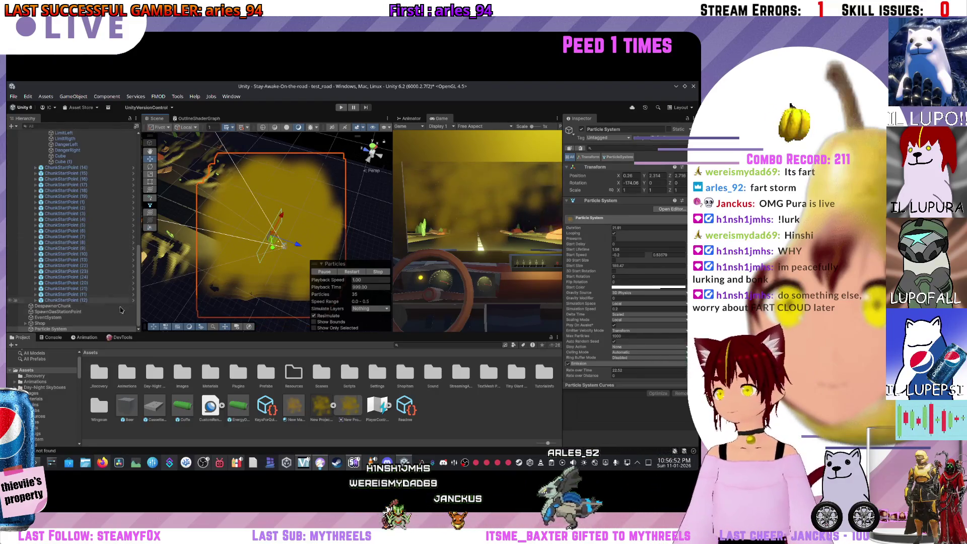
Step: Create an empty GameObject from the Hierarchy's create menu and name it WeatherManager
{"action": "scroll", "coordinate": [57, 328], "scroll_direction": "up", "scroll_amount": 10}
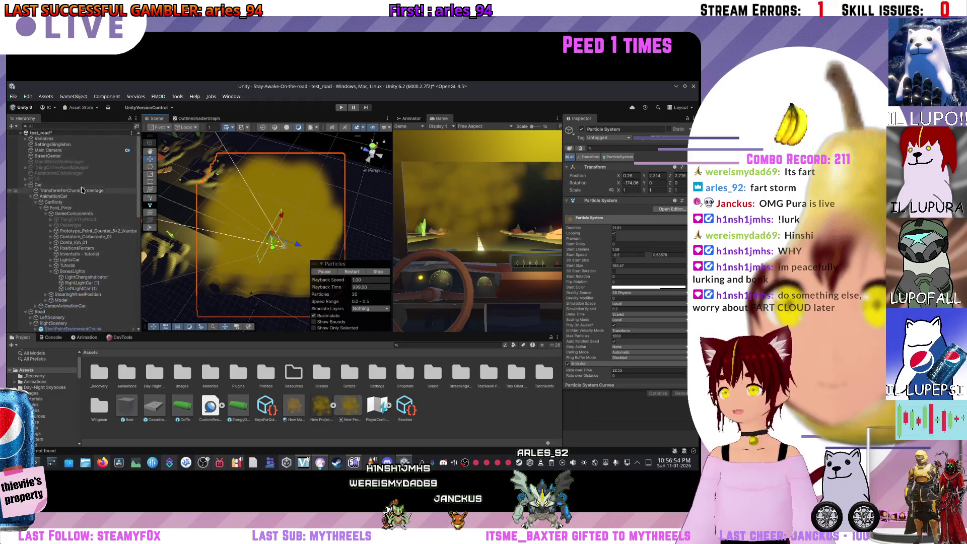
{"action": "left_click", "coordinate": [25, 138]}
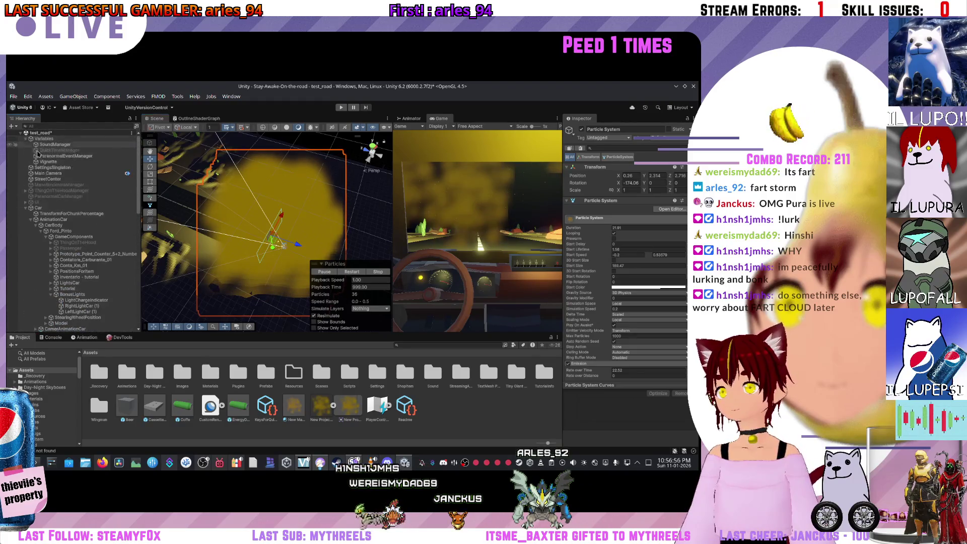
{"action": "left_click", "coordinate": [44, 139]}
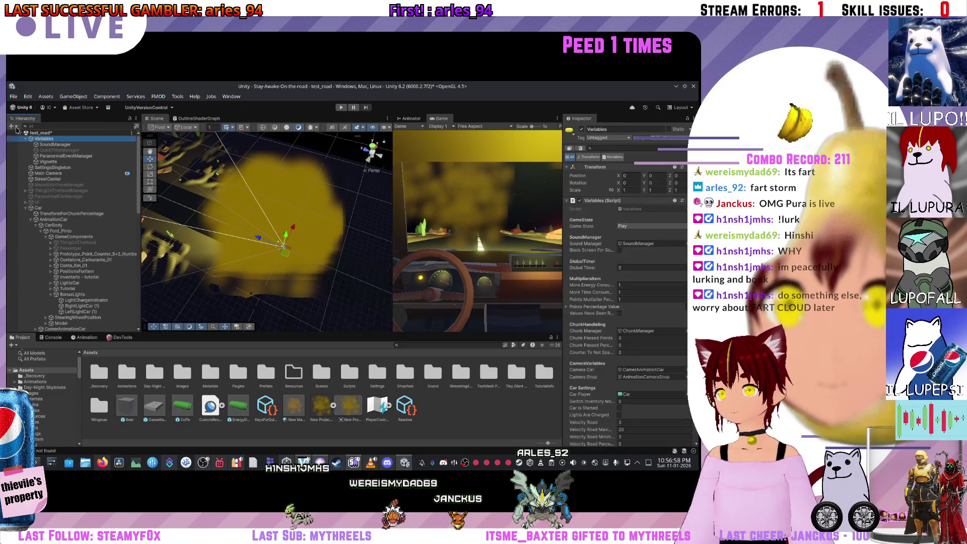
{"action": "left_click", "coordinate": [11, 126]}
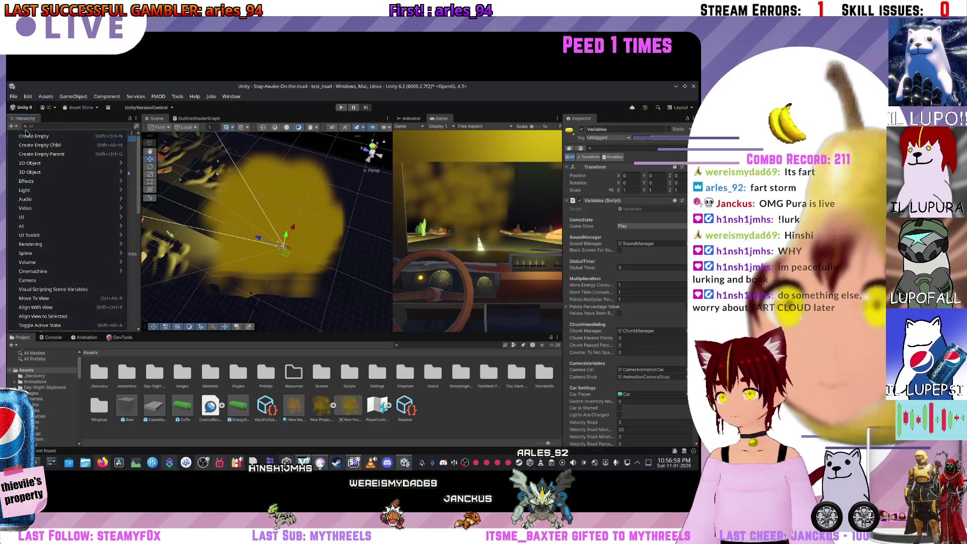
{"action": "left_click", "coordinate": [59, 138]}
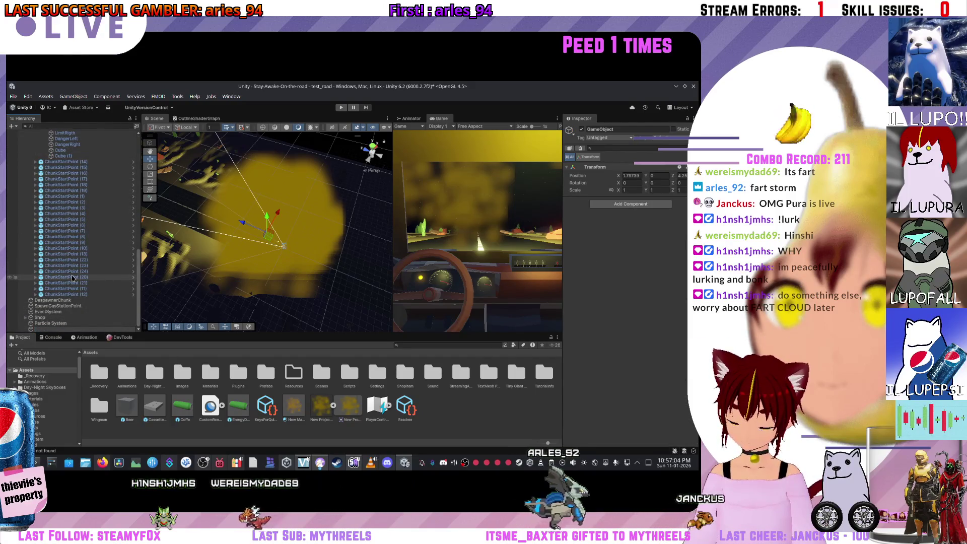
{"action": "type", "text": "wh"}
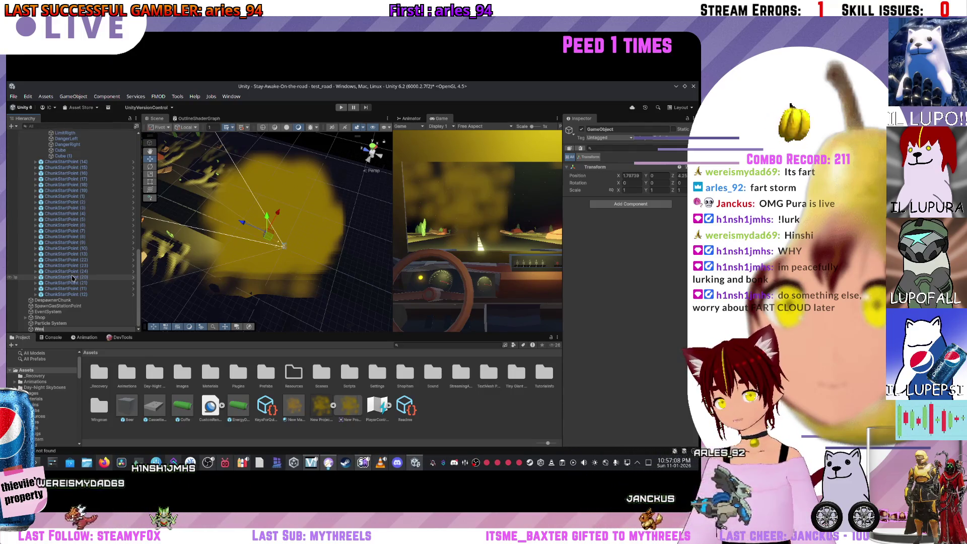
{"action": "type", "text": "Manager"}
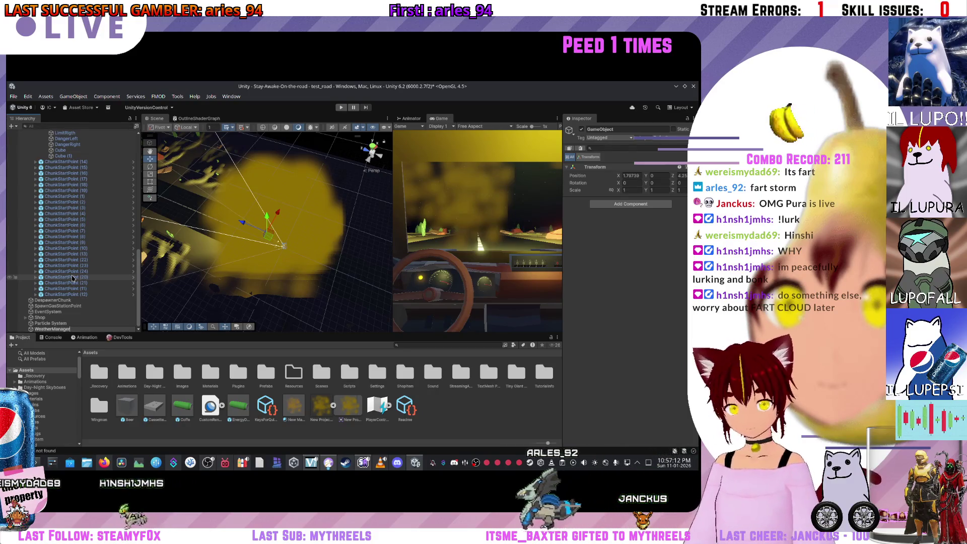
{"action": "key", "text": "Return"}
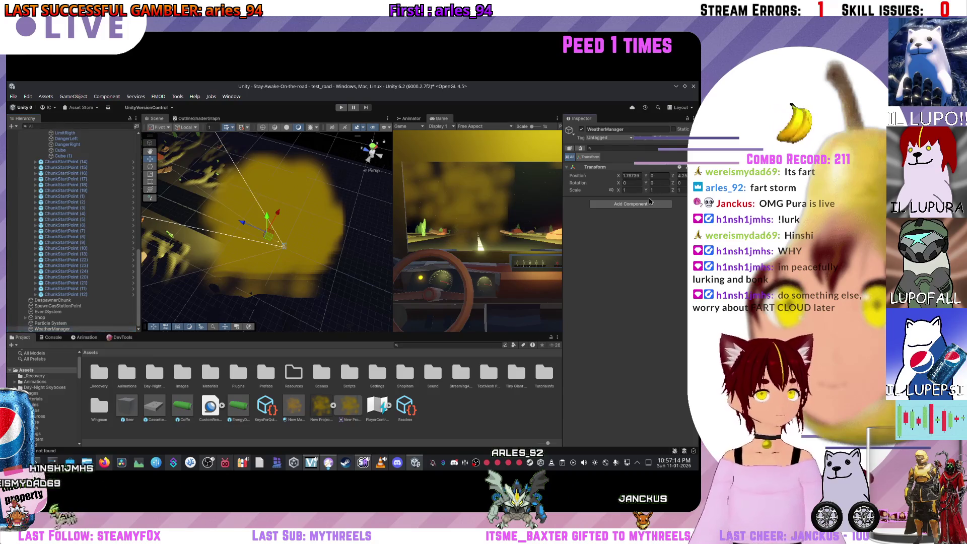
{"action": "left_click", "coordinate": [650, 203]}
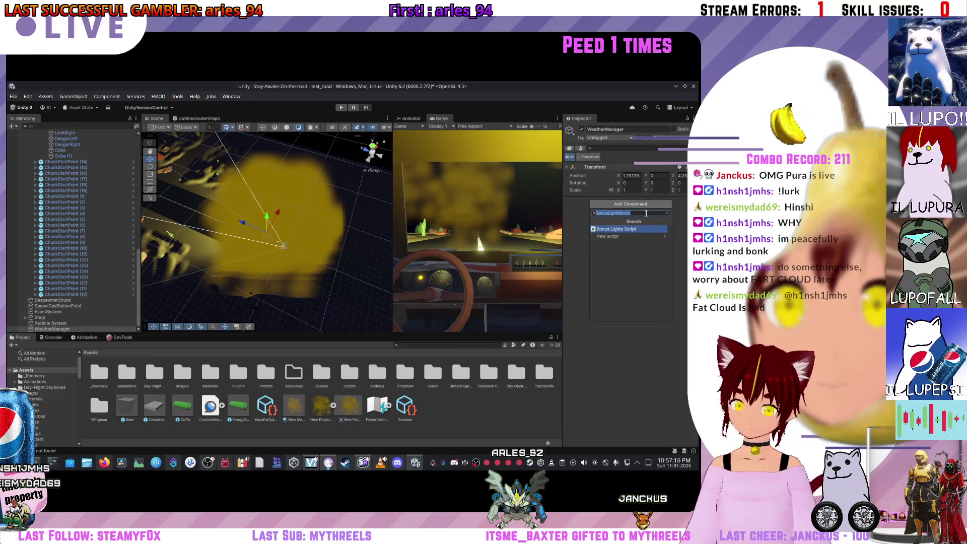
Step: Search 'Weather' in Add Component and choose to create a new WeatherManager script
{"action": "type", "text": "herManager"}
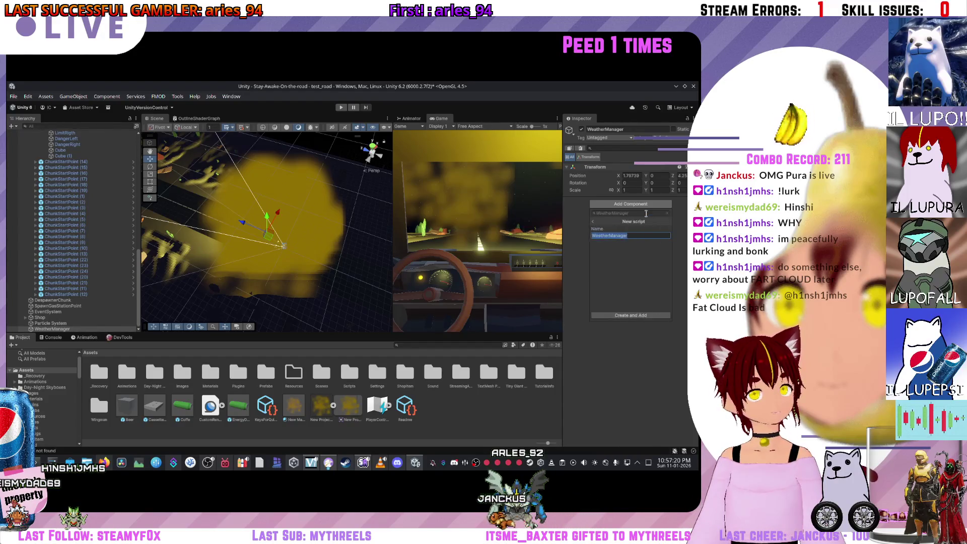
{"action": "left_click", "coordinate": [625, 316]}
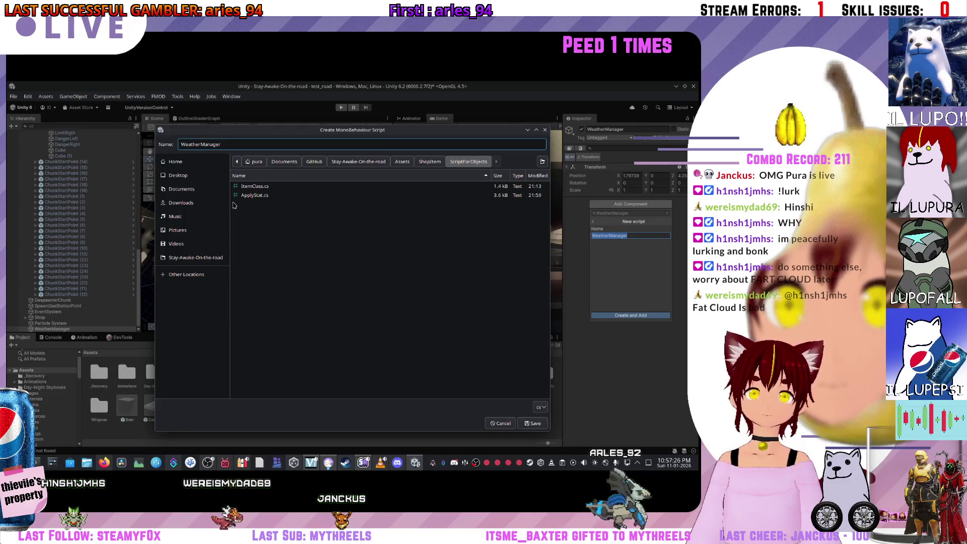
Step: Navigate the save dialog to the Assets/Scripts folder
{"action": "left_click", "coordinate": [429, 161]}
{"action": "left_click", "coordinate": [412, 162]}
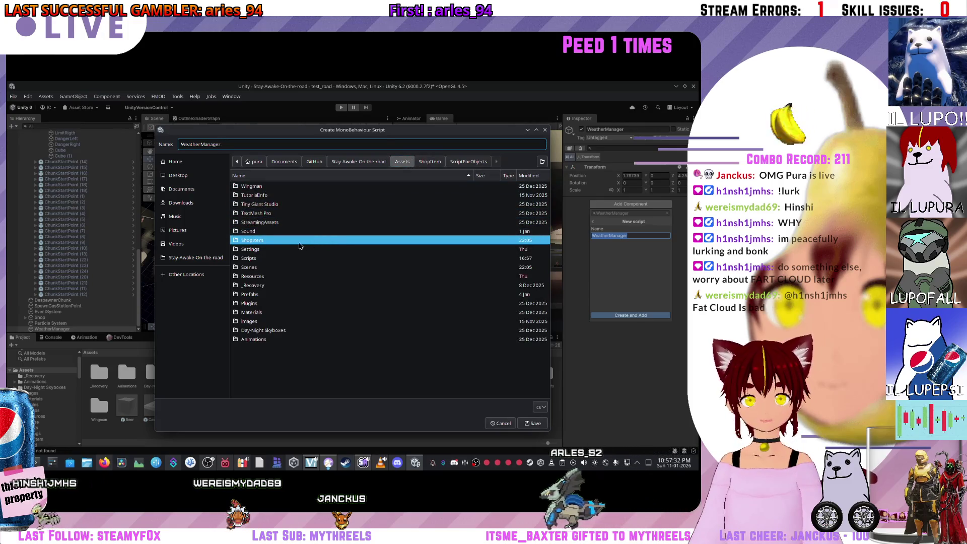
{"action": "double_click", "coordinate": [252, 258]}
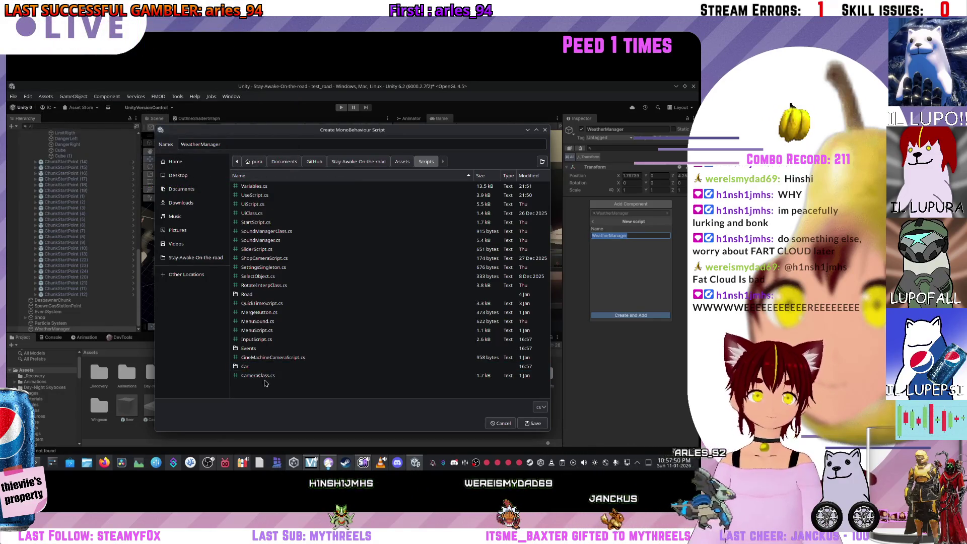
{"action": "double_click", "coordinate": [259, 348]}
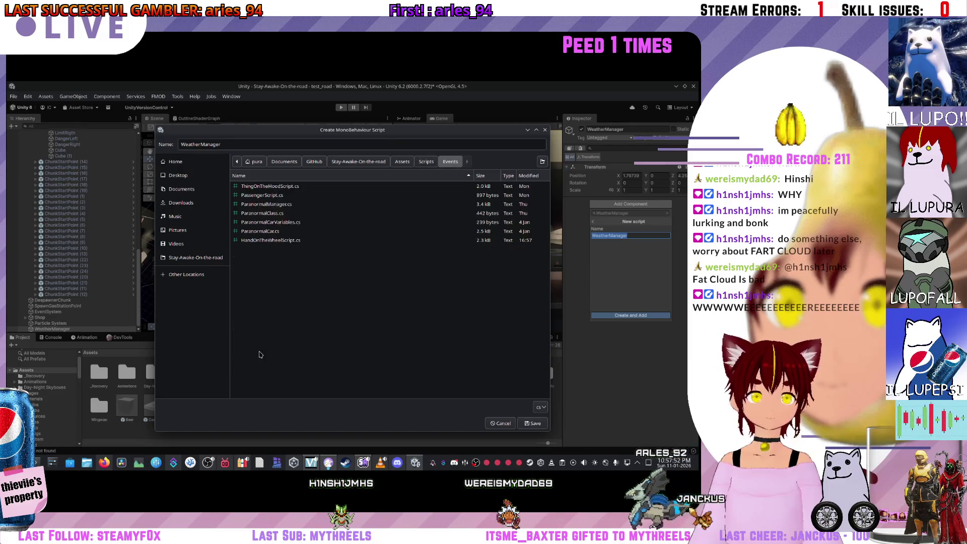
{"action": "right_click", "coordinate": [301, 263]}
{"action": "left_click", "coordinate": [270, 186]}
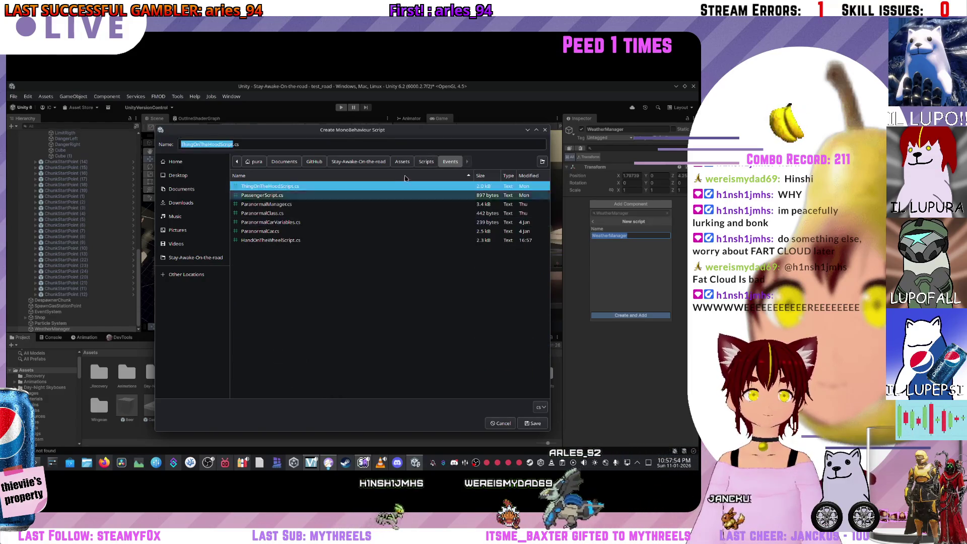
{"action": "left_click", "coordinate": [426, 161]}
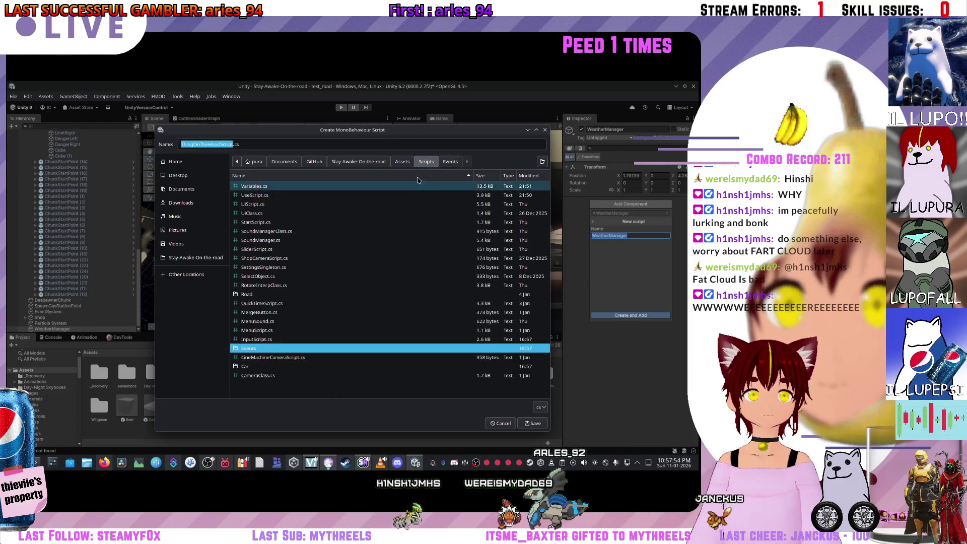
Step: Create a Weather folder there and save the WeatherManager script into it
{"action": "left_click", "coordinate": [542, 161]}
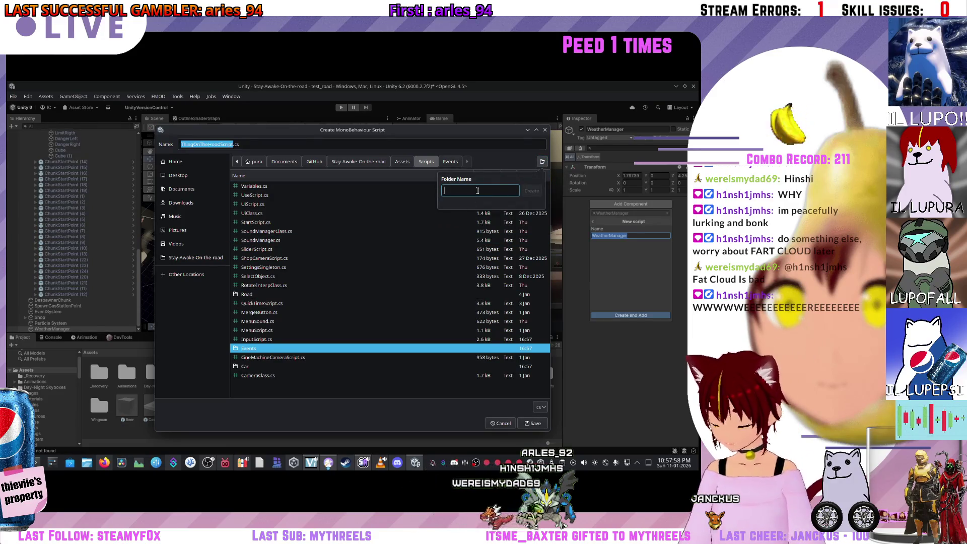
{"action": "type", "text": "Wheater"}
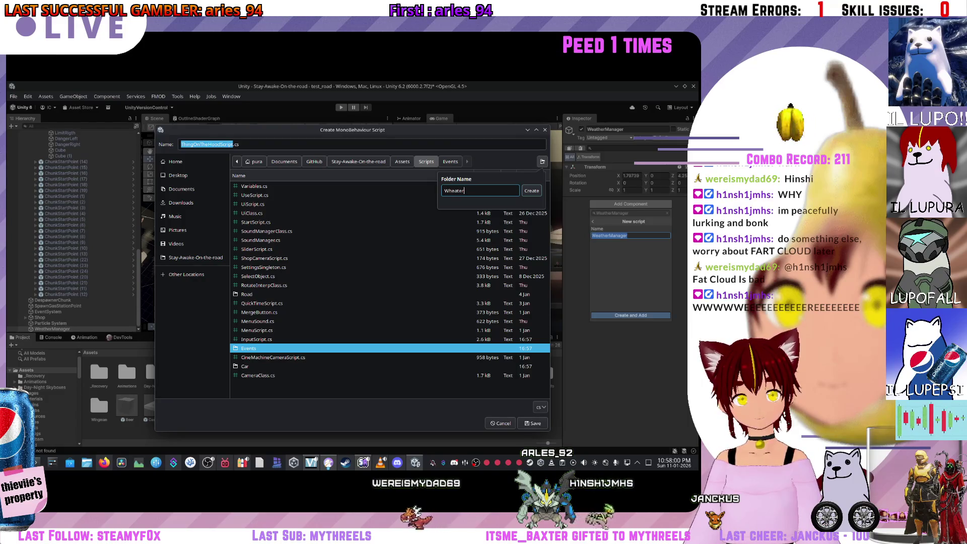
{"action": "key", "text": "BackSpace"}
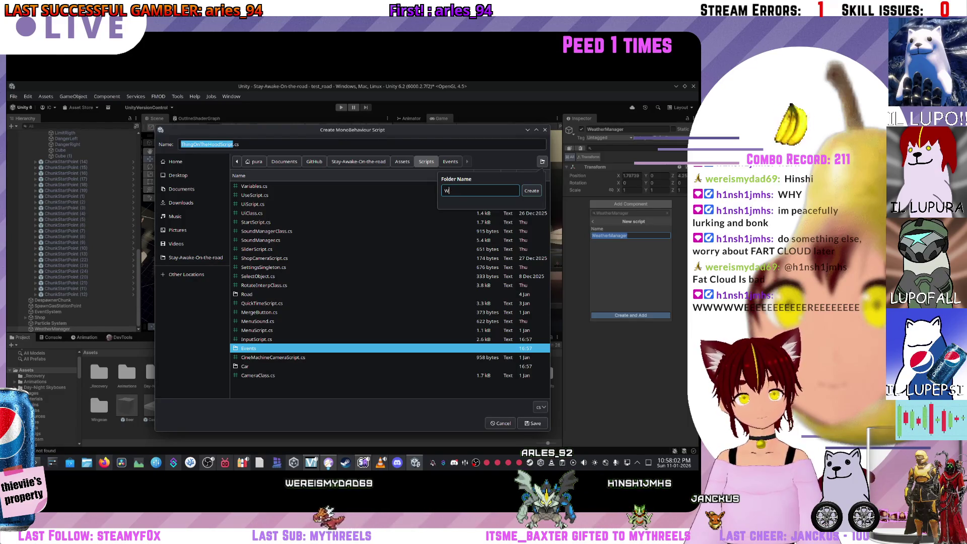
{"action": "key", "text": "Return"}
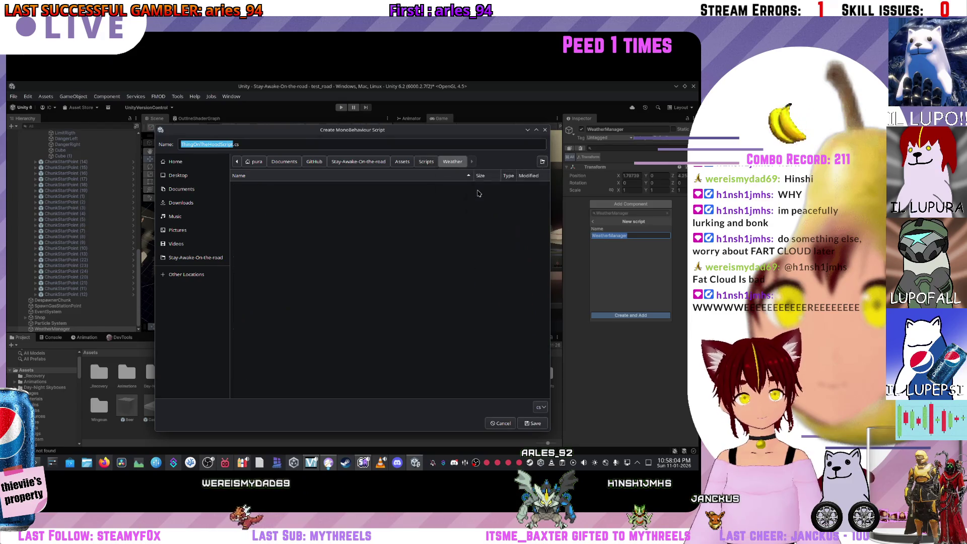
{"action": "left_click", "coordinate": [535, 424]}
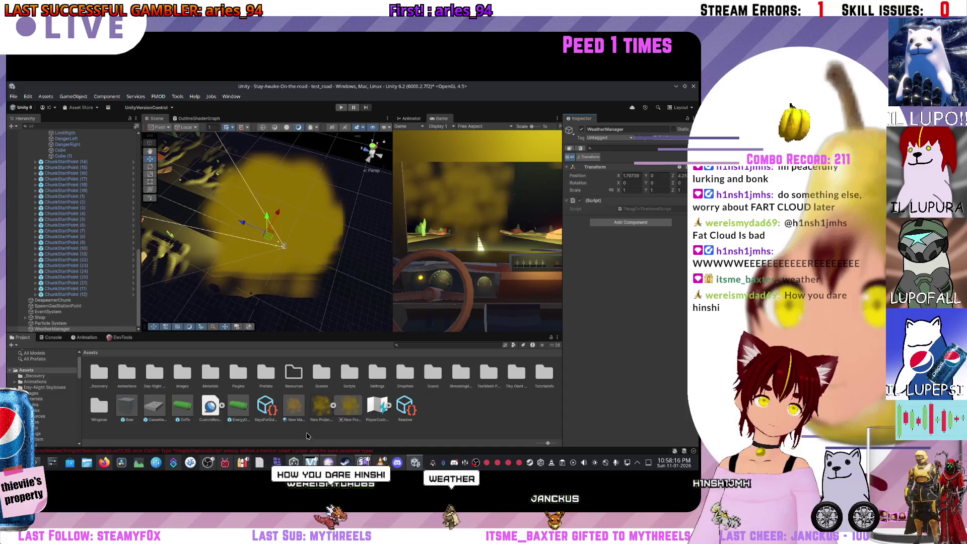
Step: Check the compile errors and remove the broken script component from WeatherManager
{"action": "left_click", "coordinate": [157, 452]}
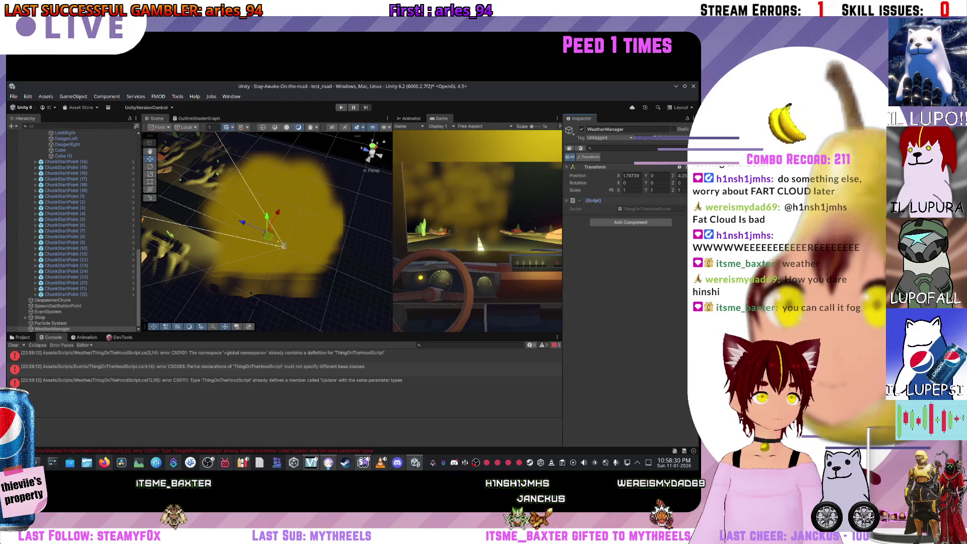
{"action": "left_click", "coordinate": [680, 200]}
{"action": "left_click", "coordinate": [655, 220]}
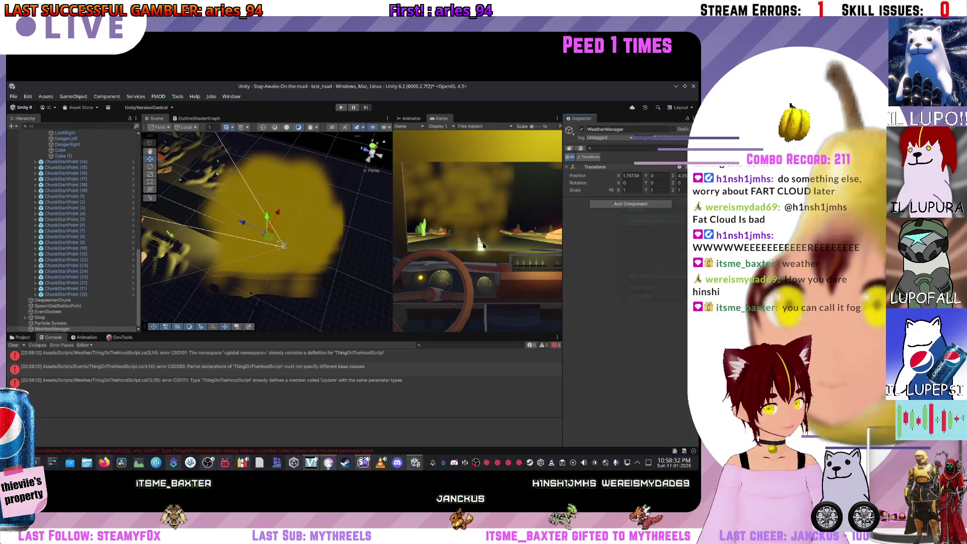
Step: Browse the Scripts subfolders and ask to delete ThingOnTheHoodScript.cs from the Weather folder
{"action": "left_click", "coordinate": [28, 340]}
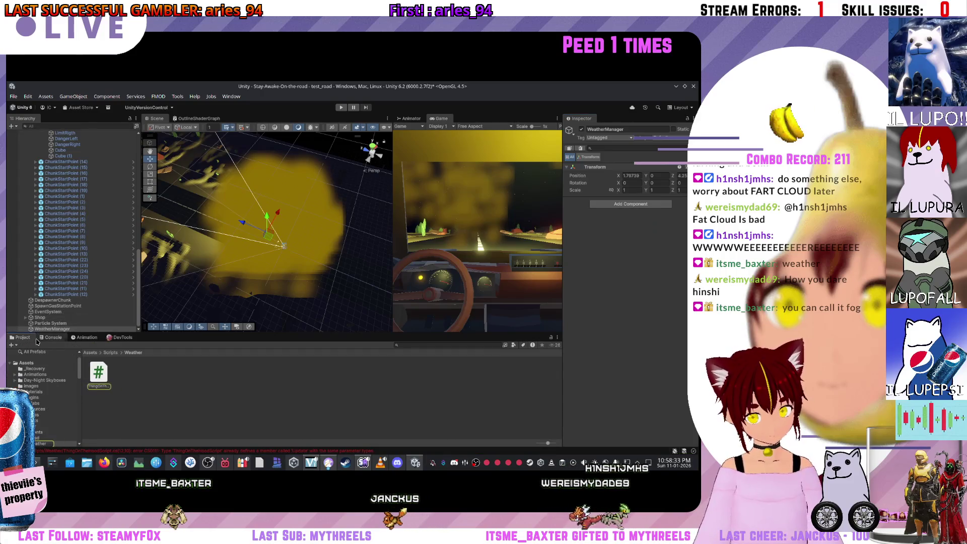
{"action": "left_click", "coordinate": [104, 371]}
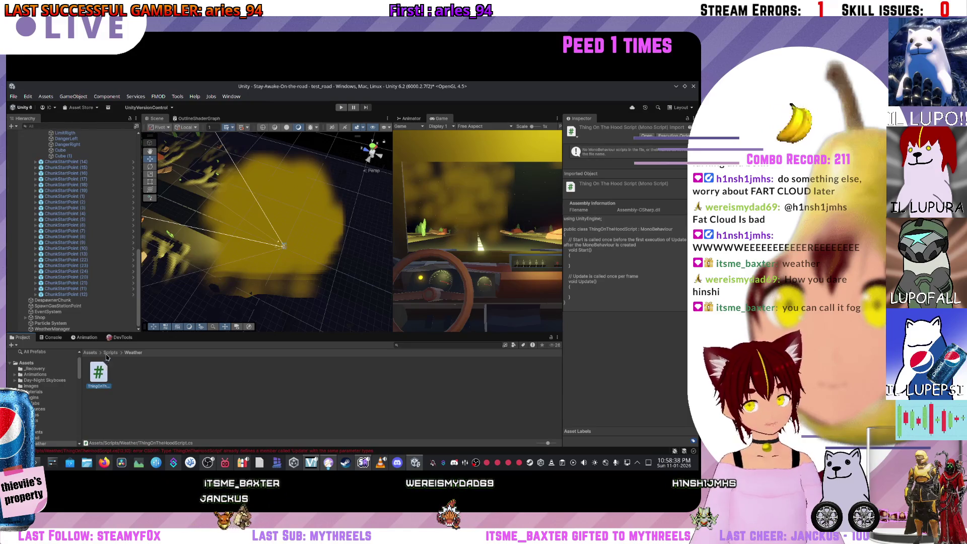
{"action": "left_click", "coordinate": [110, 352]}
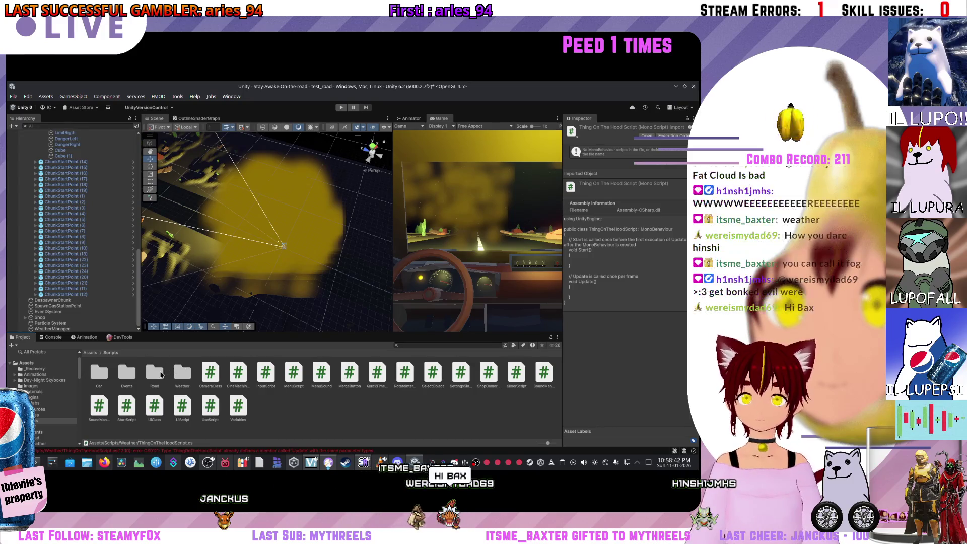
{"action": "double_click", "coordinate": [155, 373]}
{"action": "left_click", "coordinate": [112, 353]}
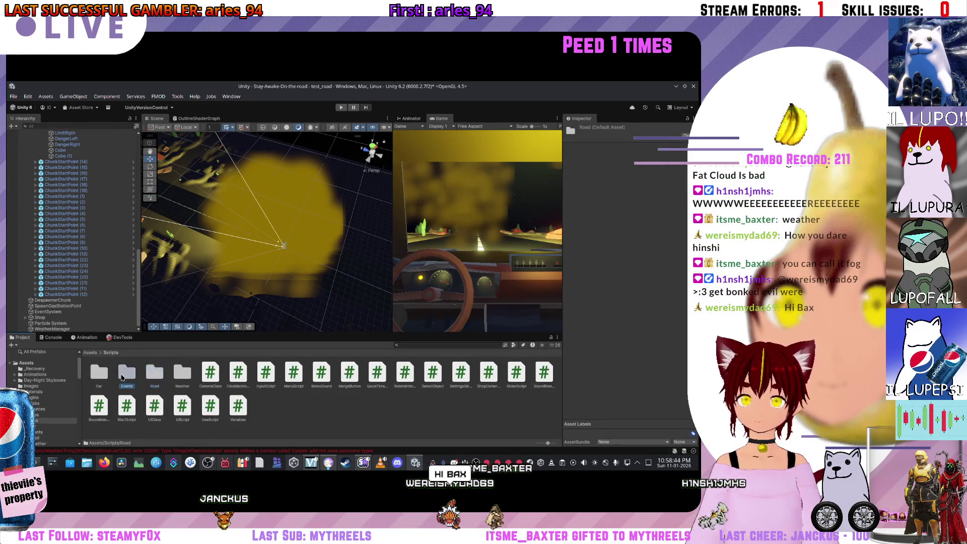
{"action": "double_click", "coordinate": [121, 377]}
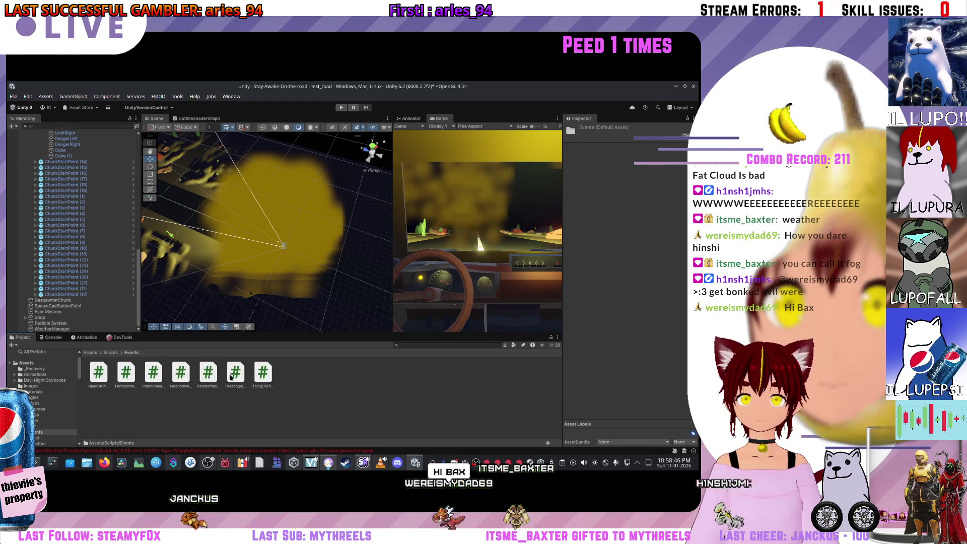
{"action": "left_click", "coordinate": [254, 377]}
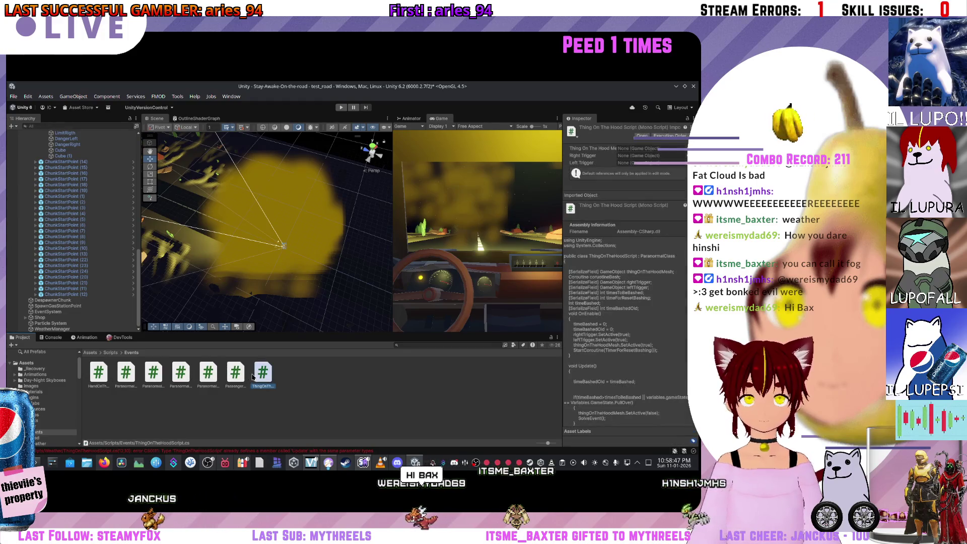
{"action": "left_click", "coordinate": [108, 354]}
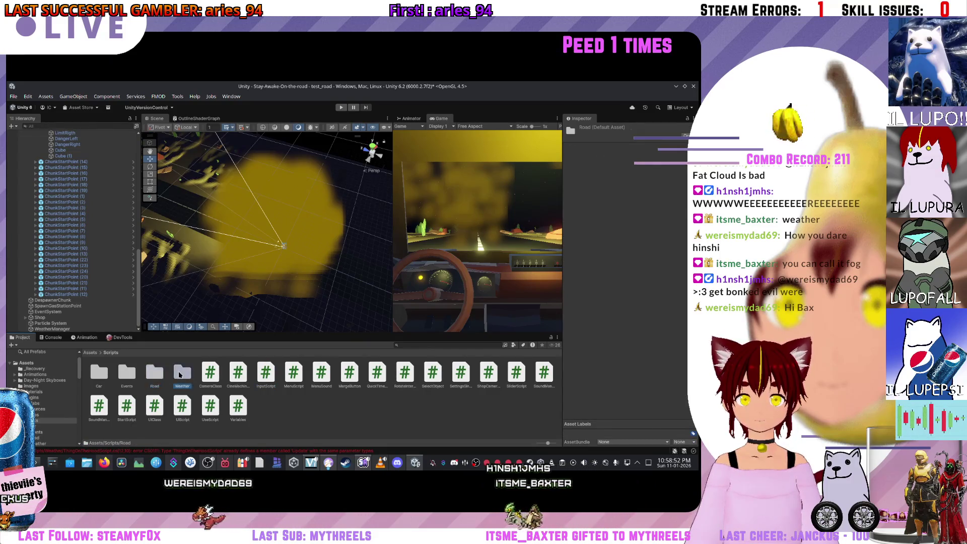
{"action": "double_click", "coordinate": [182, 374]}
{"action": "left_click", "coordinate": [101, 375]}
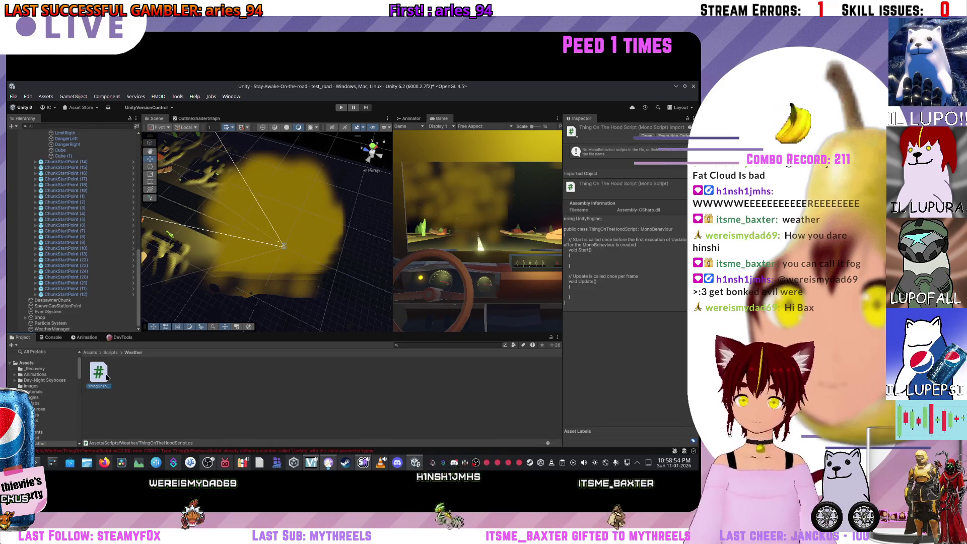
{"action": "right_click", "coordinate": [107, 377]}
{"action": "left_click", "coordinate": [126, 208]}
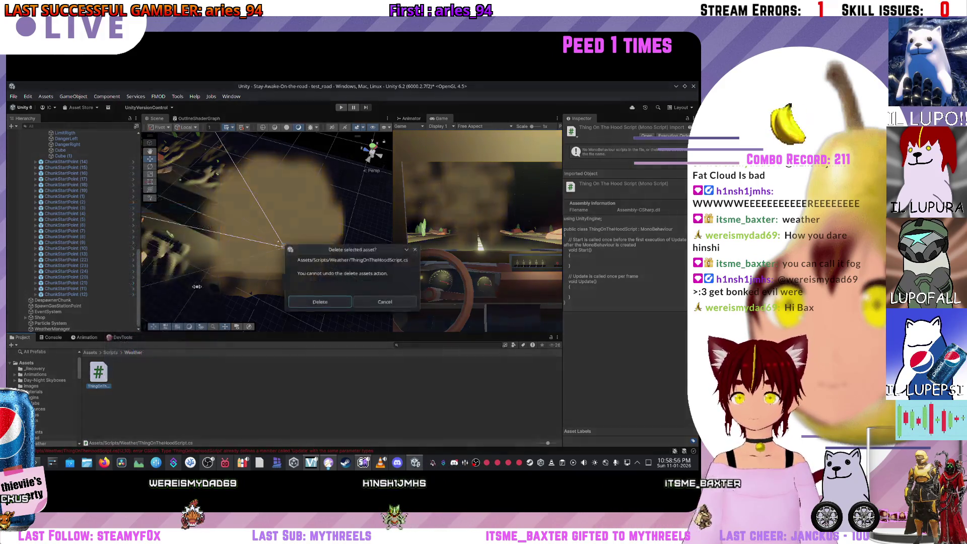
Step: Delete ThingOnTheHoodScript, then add a new script named WeatherManager to the WeatherManager object
{"action": "left_click", "coordinate": [326, 303]}
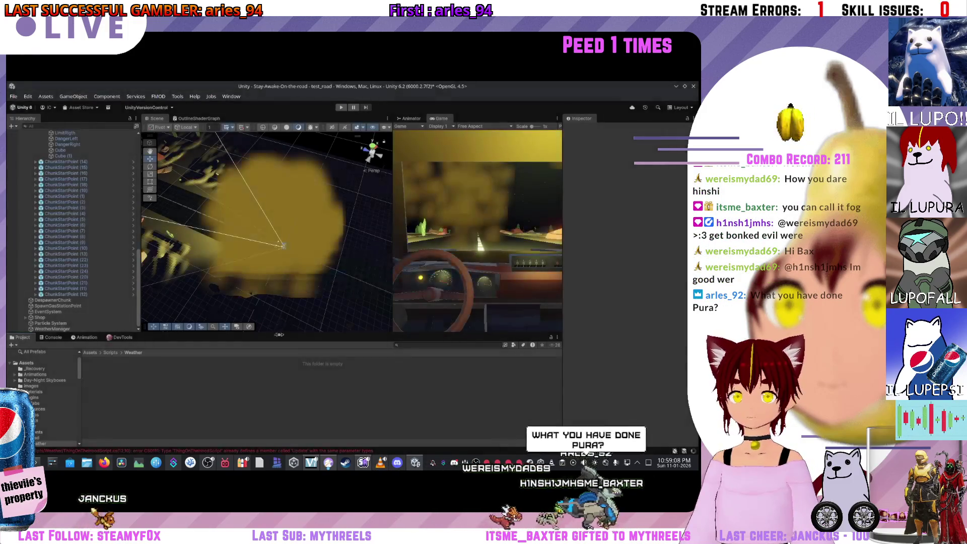
{"action": "right_click", "coordinate": [112, 365]}
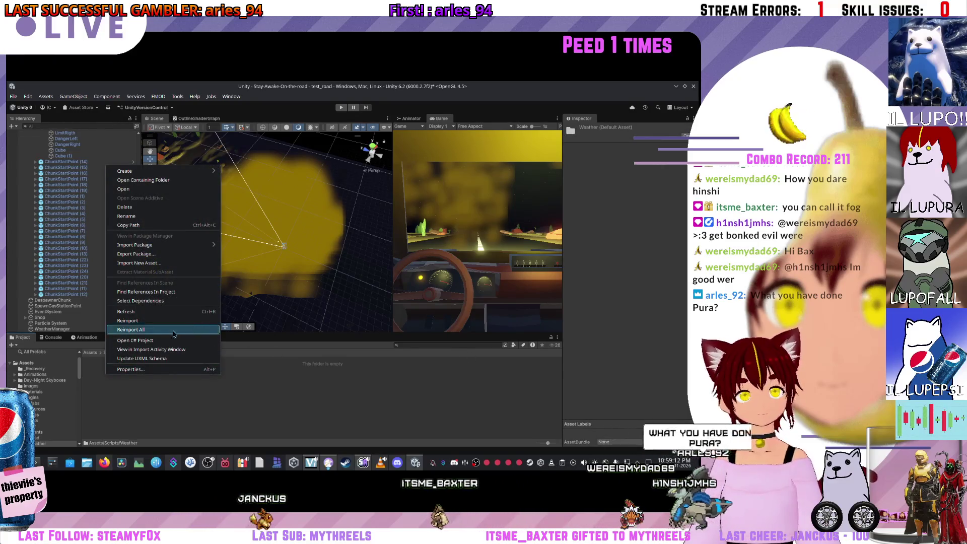
{"action": "left_click", "coordinate": [62, 328]}
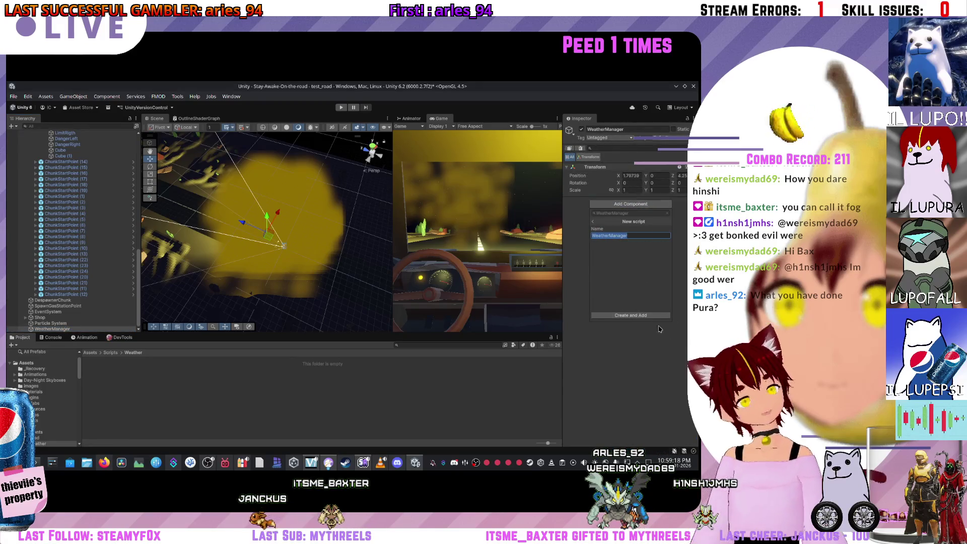
{"action": "left_click", "coordinate": [647, 316]}
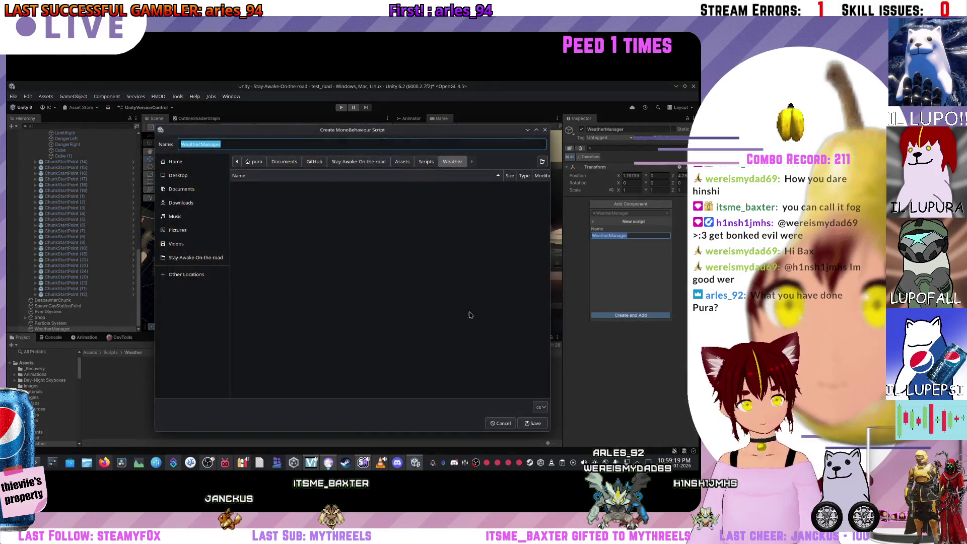
Step: Save the new WeatherManager script into the Weather folder
{"action": "left_click", "coordinate": [532, 423]}
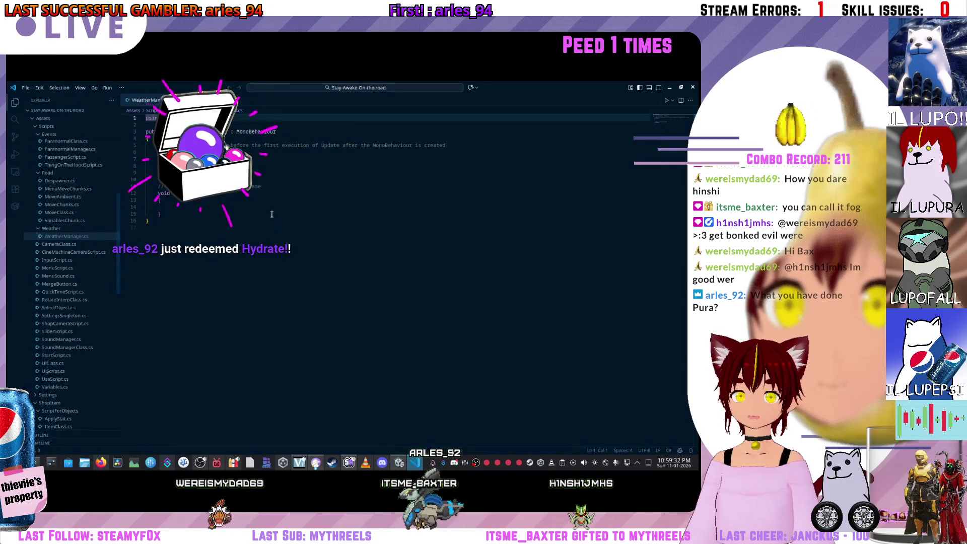
Step: Start a [Serialize attribute on a new line at the top of the WeatherManager class
{"action": "left_click", "coordinate": [269, 214]}
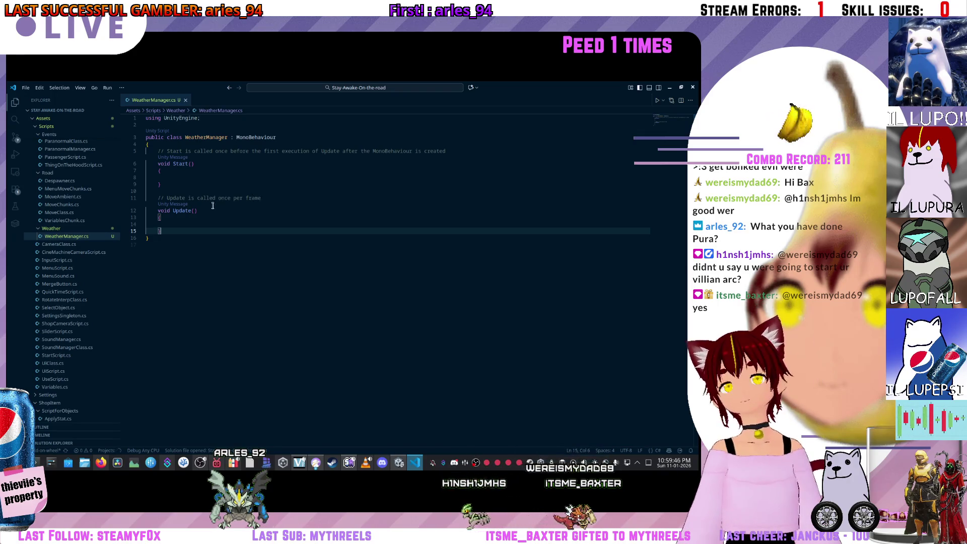
{"action": "mouse_move", "coordinate": [227, 82]}
{"action": "left_mouse_down"}
{"action": "mouse_move", "coordinate": [383, 289]}
{"action": "mouse_move", "coordinate": [86, 366]}
{"action": "mouse_move", "coordinate": [7, 358]}
{"action": "mouse_move", "coordinate": [367, 82]}
{"action": "left_mouse_up"}
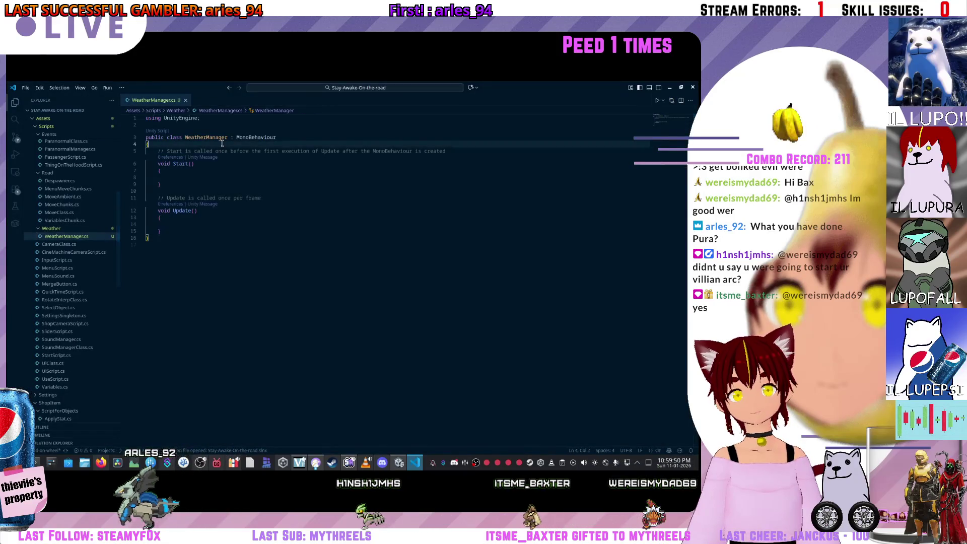
{"action": "key", "text": "Return"}
{"action": "type", "text": "[S"}
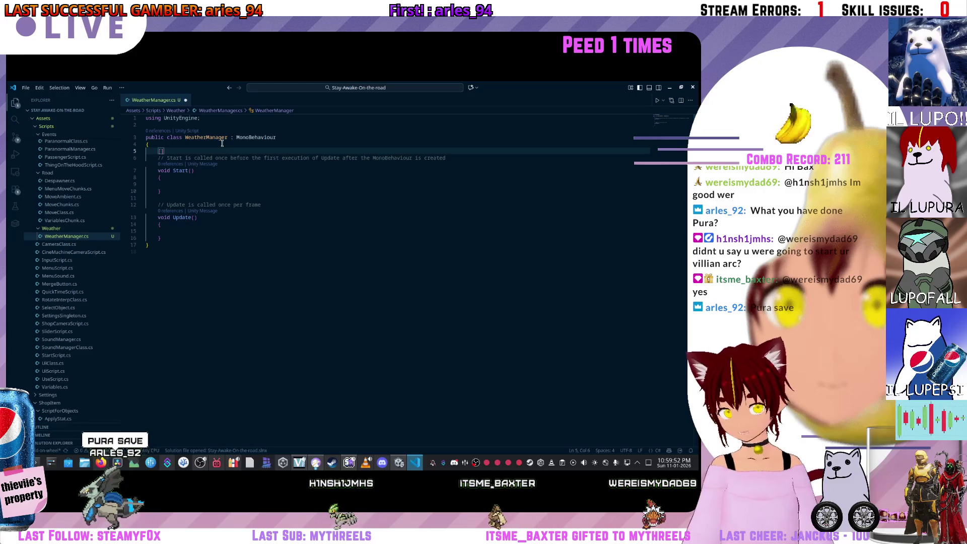
{"action": "type", "text": "erialize"}
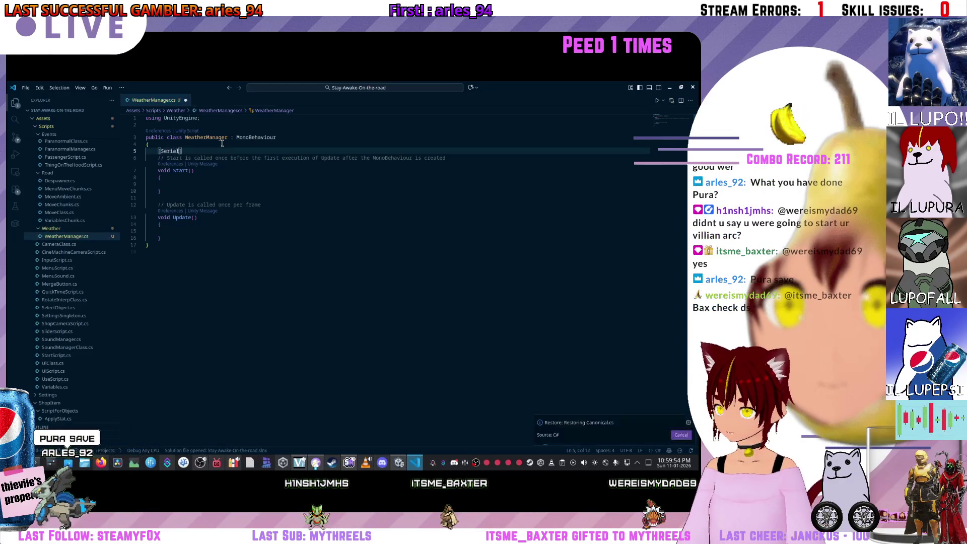
{"action": "left_click", "coordinate": [669, 87]}
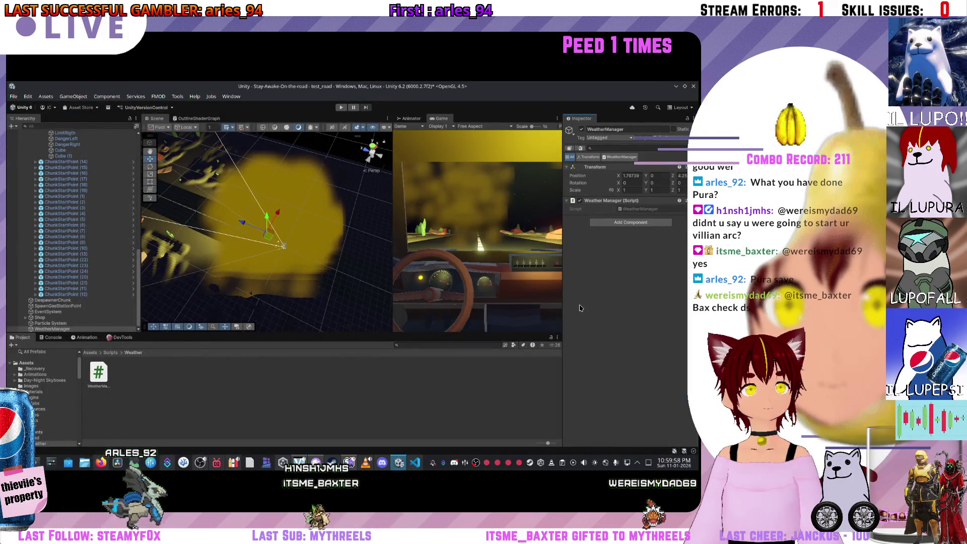
{"action": "scroll", "coordinate": [98, 258], "scroll_direction": "up", "scroll_amount": 10}
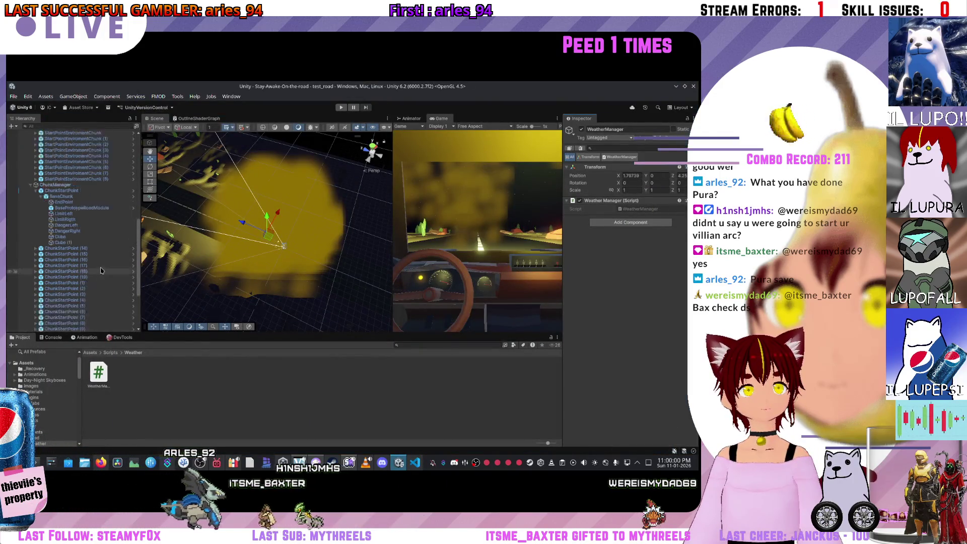
{"action": "scroll", "coordinate": [98, 256], "scroll_direction": "down", "scroll_amount": 10}
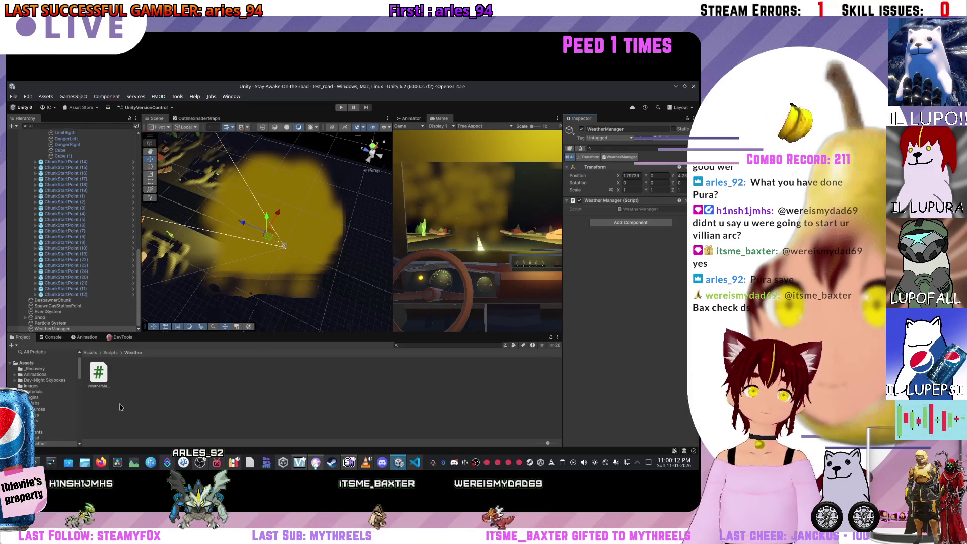
{"action": "key", "text": "alt+Tab"}
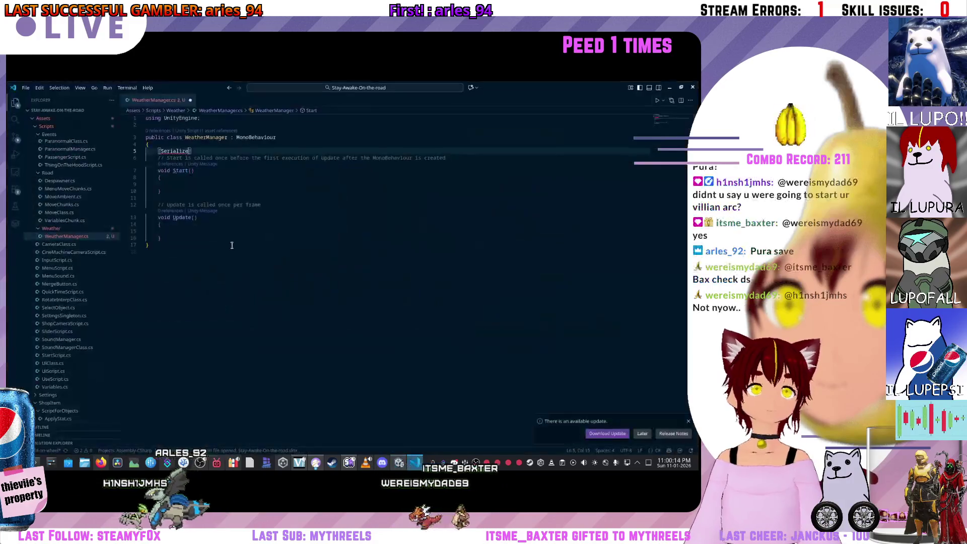
Step: Complete line 5 as [SerializeField] with autocomplete, then return to Unity
{"action": "left_click", "coordinate": [211, 150]}
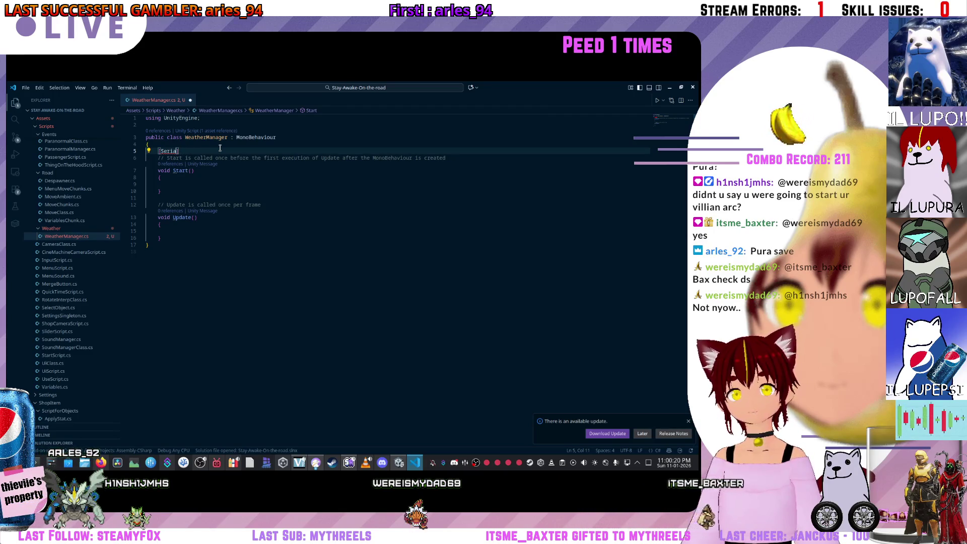
{"action": "type", "text": "li"}
{"action": "type", "text": "zeF"}
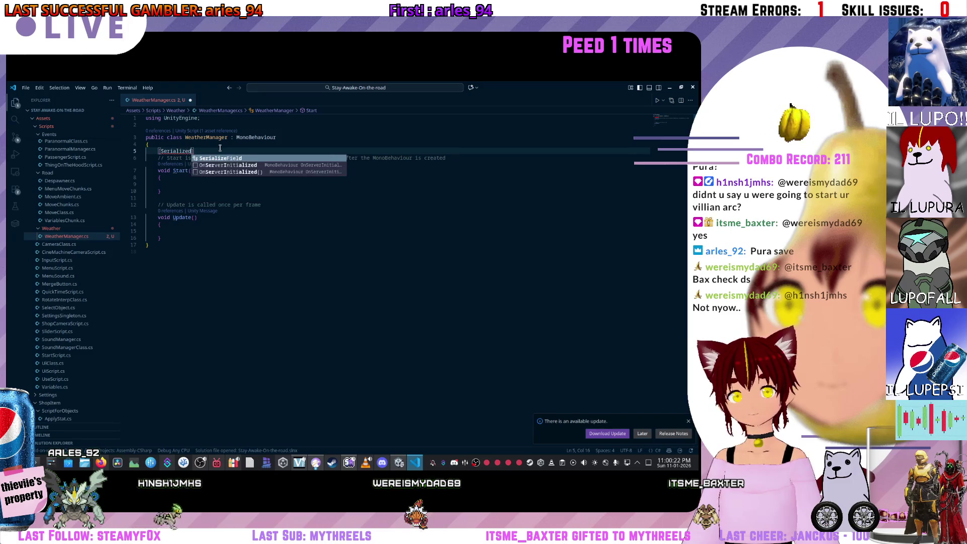
{"action": "key", "text": "Tab"}
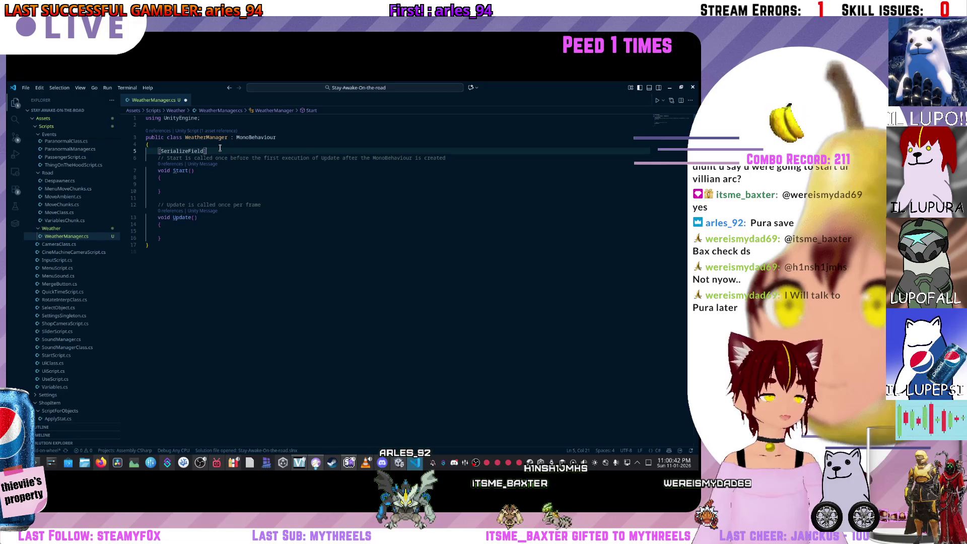
{"action": "key", "text": "alt+Tab"}
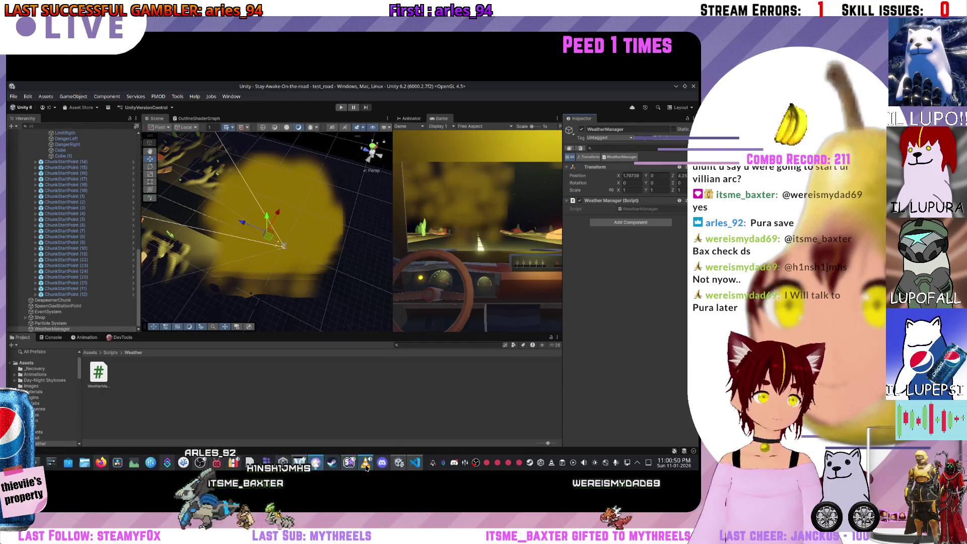
Step: Select the yellow fog Particle System to inspect its settings, then return to WeatherManager.cs
{"action": "mouse_move", "coordinate": [366, 466]}
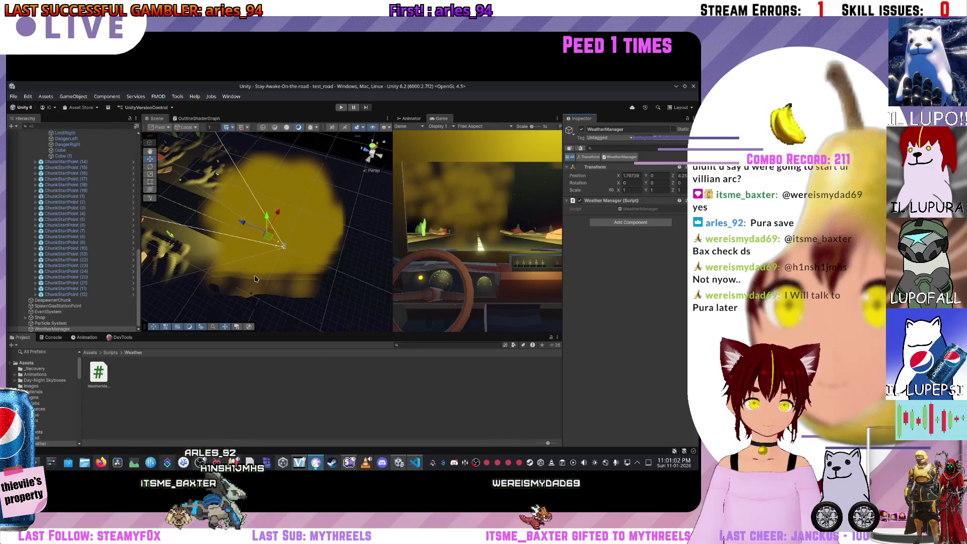
{"action": "left_click_drag", "start_coordinate": [256, 279], "coordinate": [630, 198]}
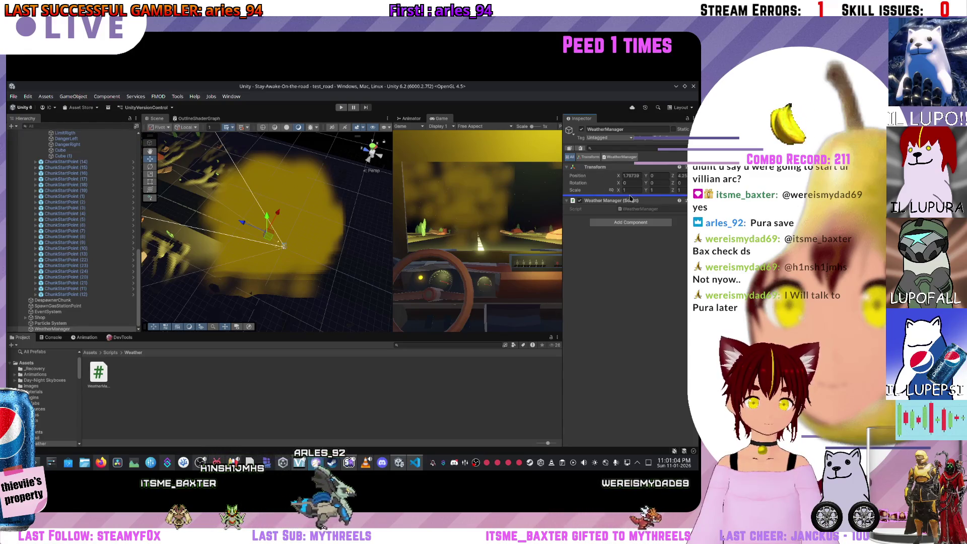
{"action": "left_click", "coordinate": [100, 323]}
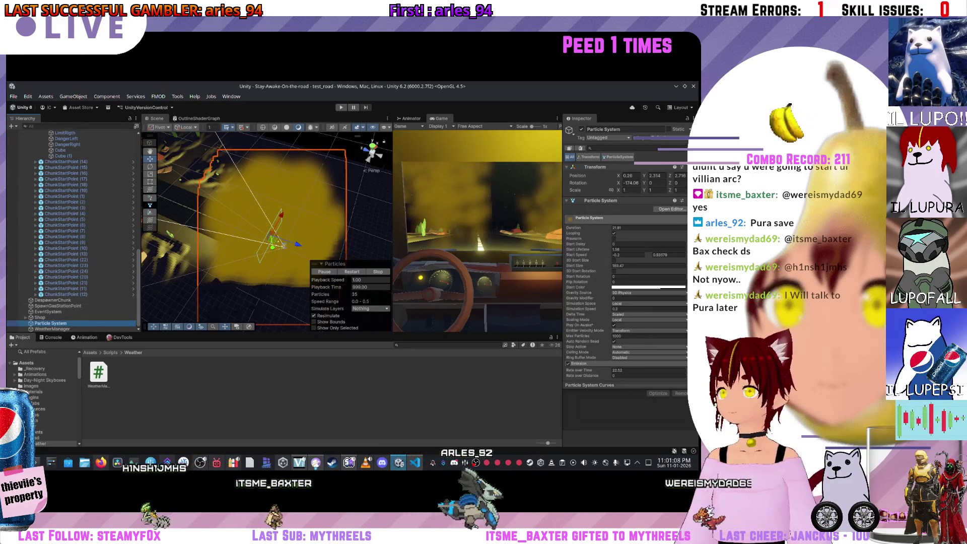
{"action": "key", "text": "alt+Tab"}
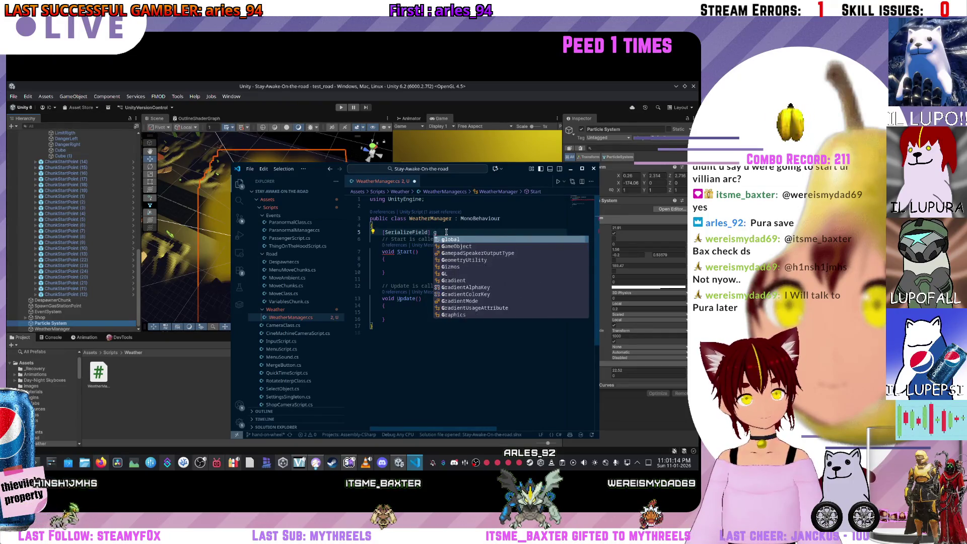
Step: Declare the field as [SerializeField] GameObject sandStorm; on line 5
{"action": "key", "text": "Down"}
{"action": "key", "text": "Tab"}
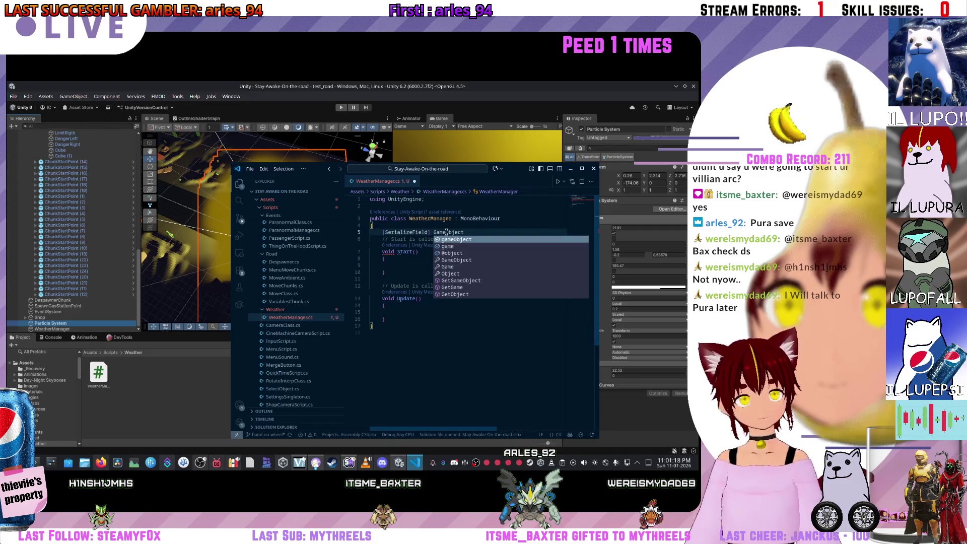
{"action": "type", "text": " Sa"}
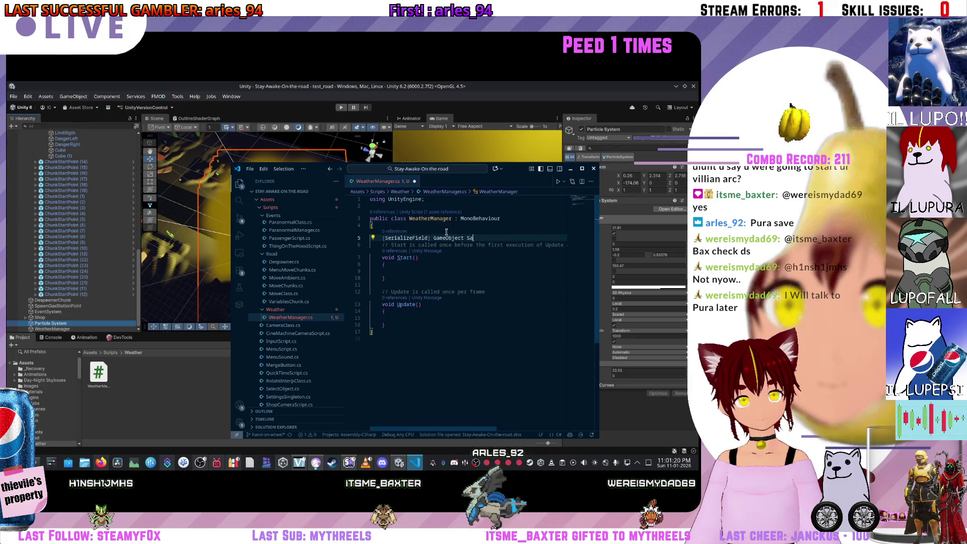
{"action": "key", "text": "BackSpace"}
{"action": "key", "text": "BackSpace"}
{"action": "type", "text": "sandStorm;"}
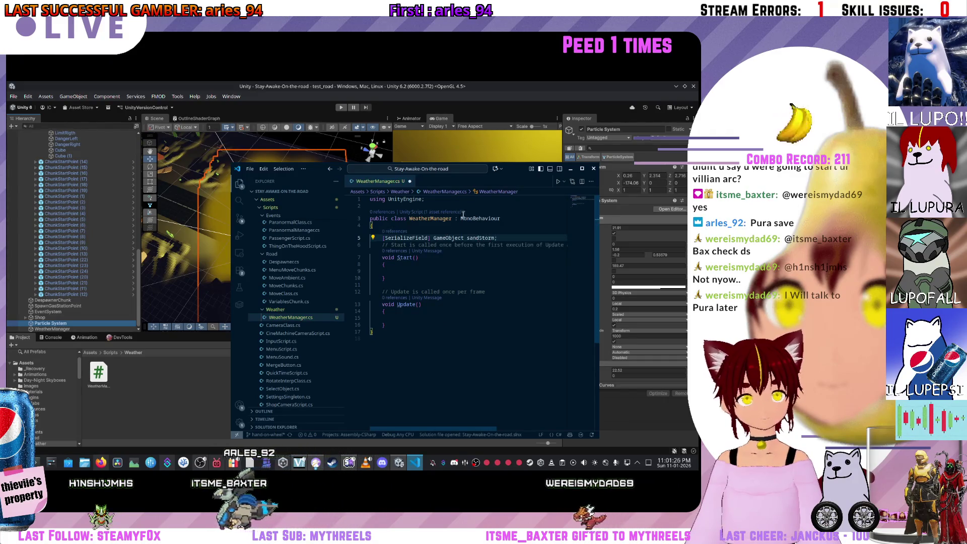
Step: Shift the code editor window left and place the cursor inside Update()
{"action": "left_click", "coordinate": [418, 270]}
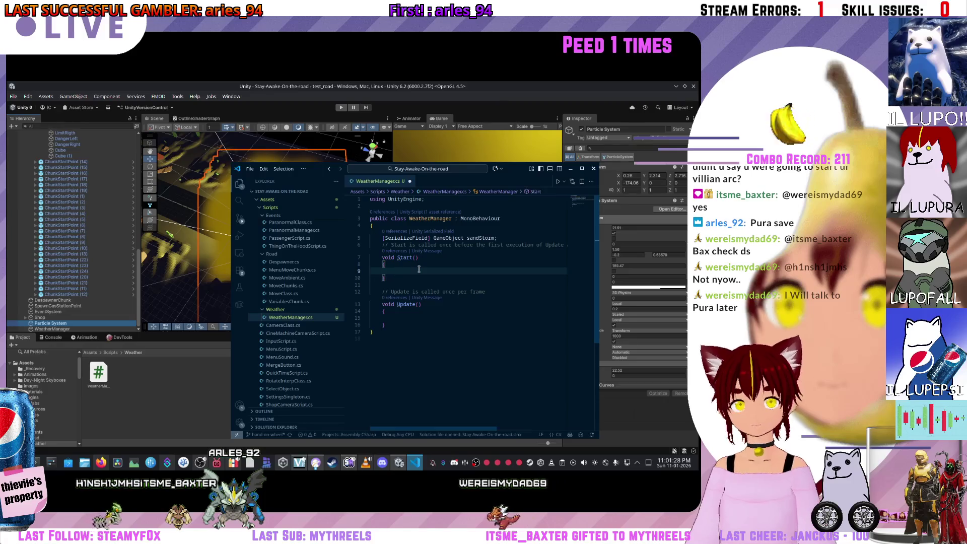
{"action": "left_click_drag", "start_coordinate": [526, 169], "coordinate": [344, 178]}
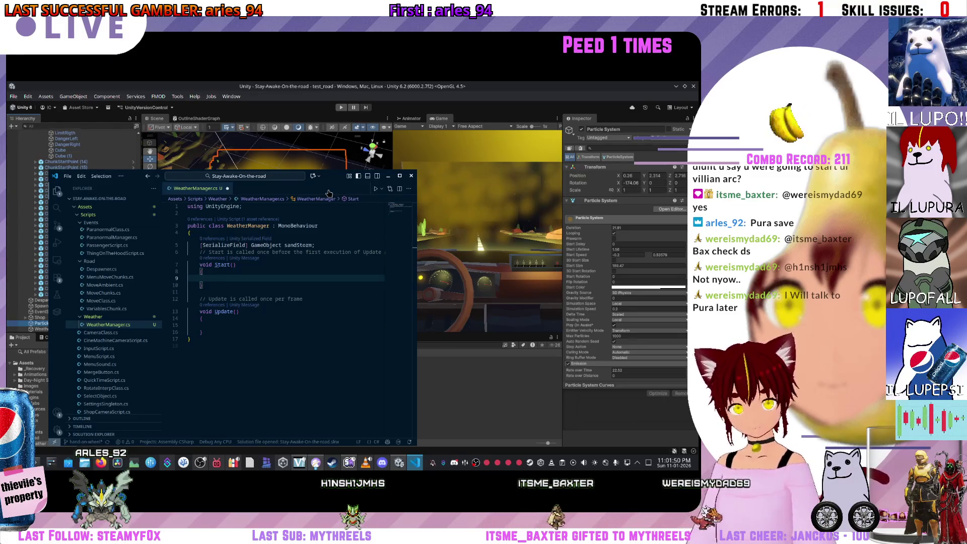
{"action": "left_click", "coordinate": [218, 324]}
Step: Type sandStorm followed by ParticleSystem inside Update(), then check the browser's scripting reference
{"action": "type", "text": "s"}
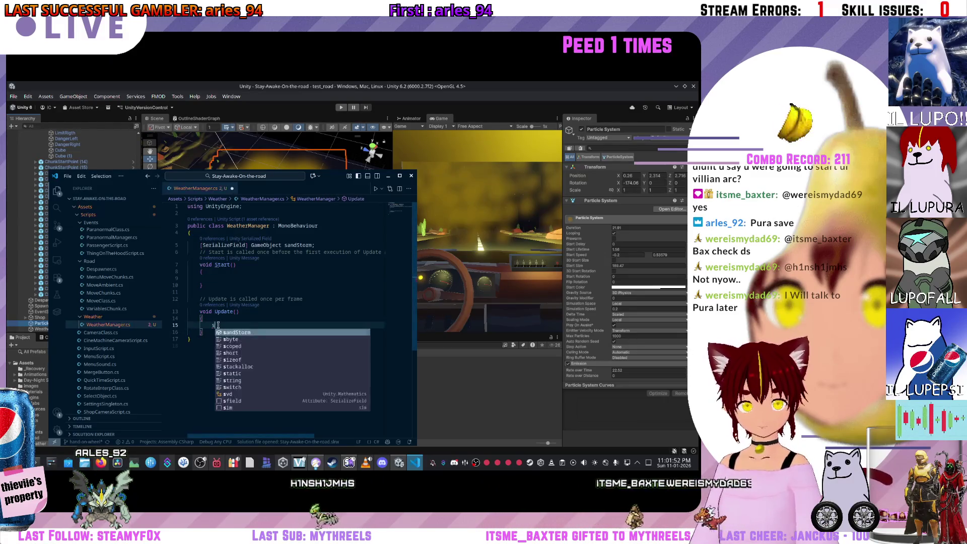
{"action": "type", "text": "nap"}
{"action": "key", "text": "Tab"}
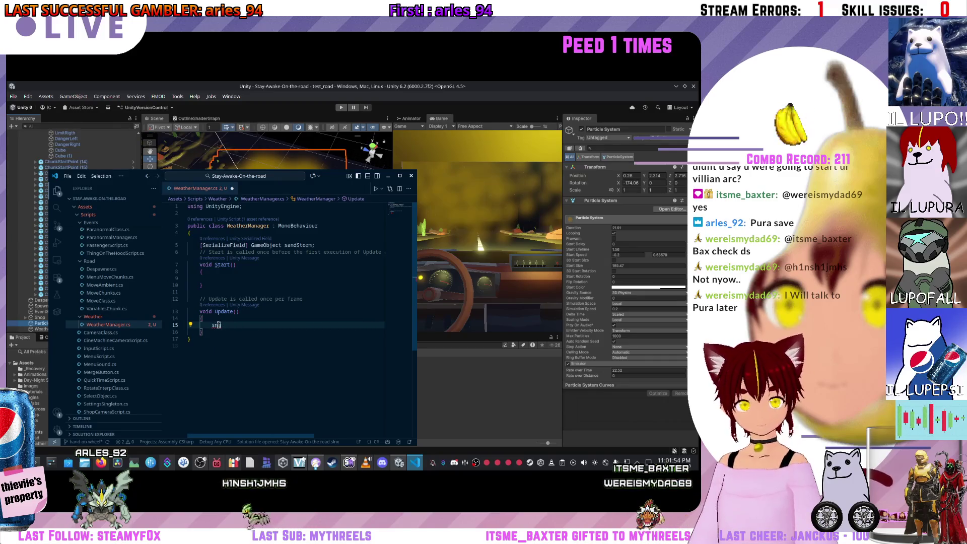
{"action": "type", "text": "ndS"}
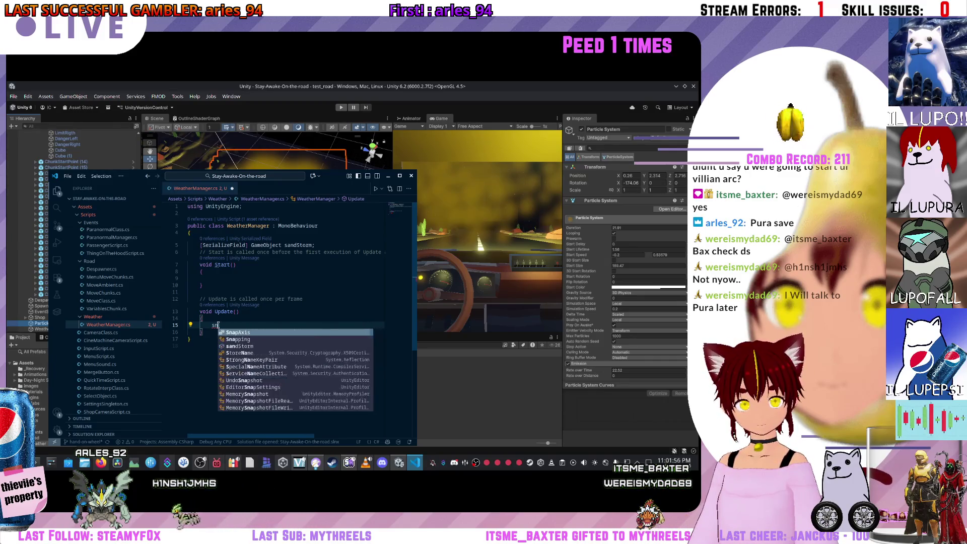
{"action": "key", "text": "Tab"}
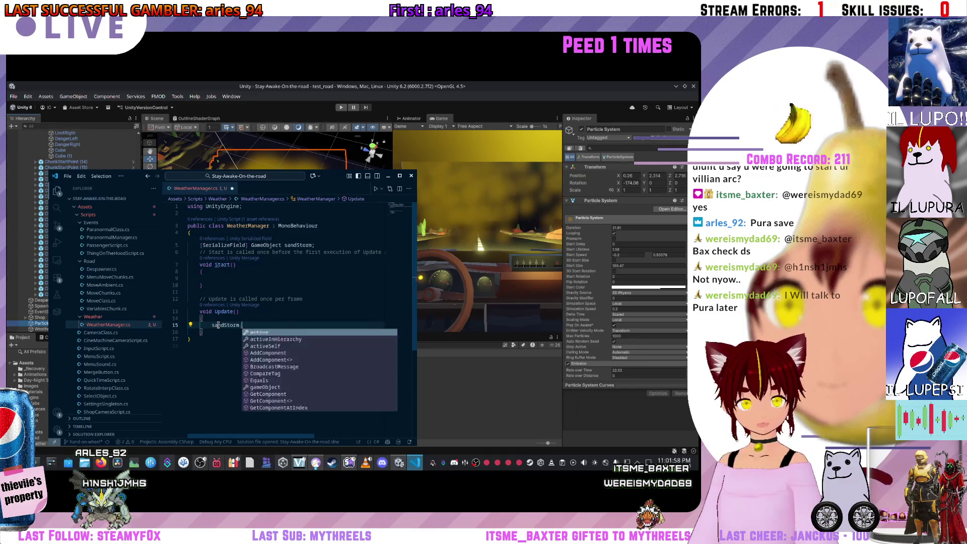
{"action": "type", "text": "Par"}
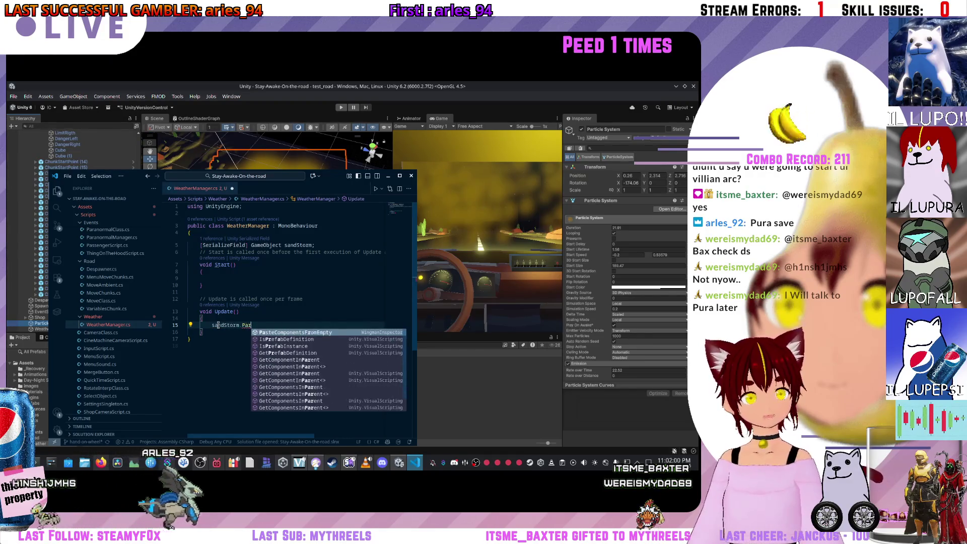
{"action": "type", "text": "tic"}
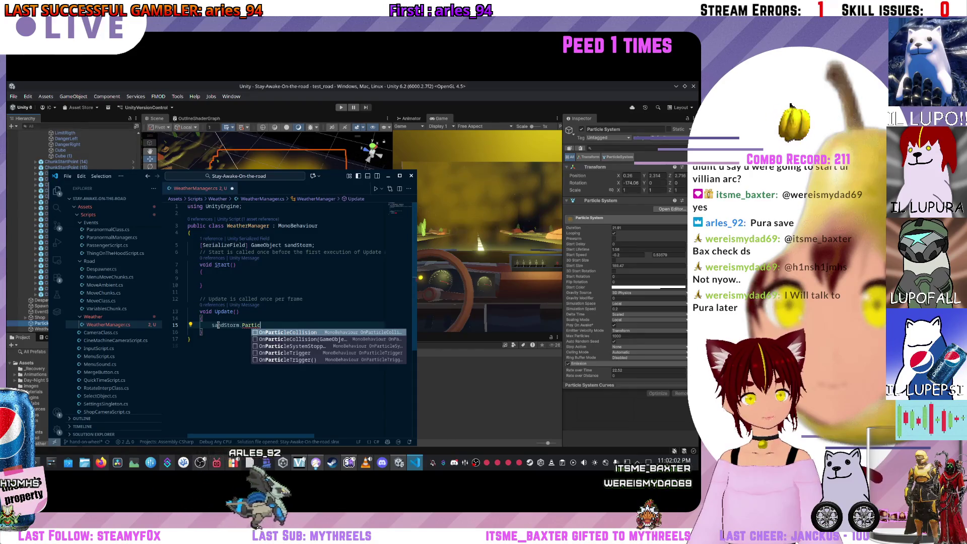
{"action": "type", "text": "leSystem"}
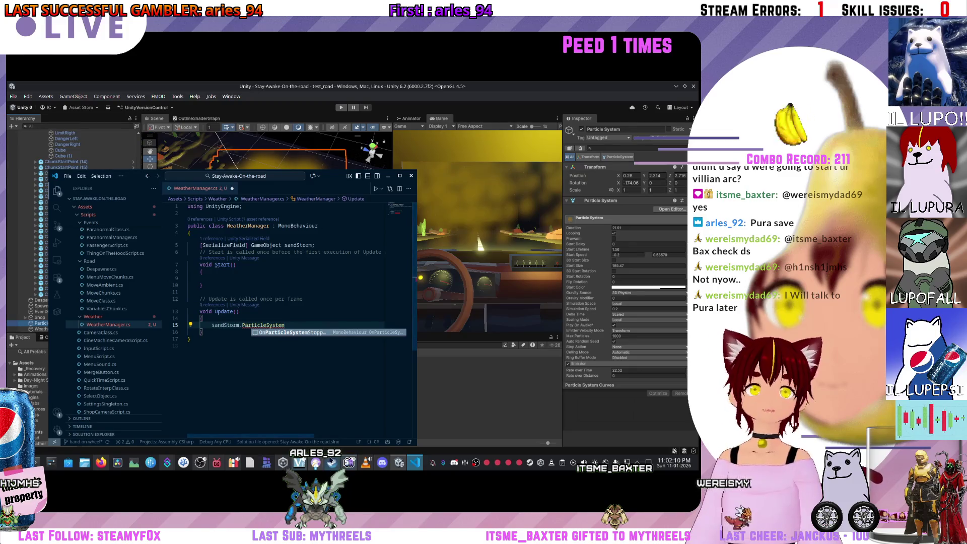
{"action": "left_click", "coordinate": [101, 462]}
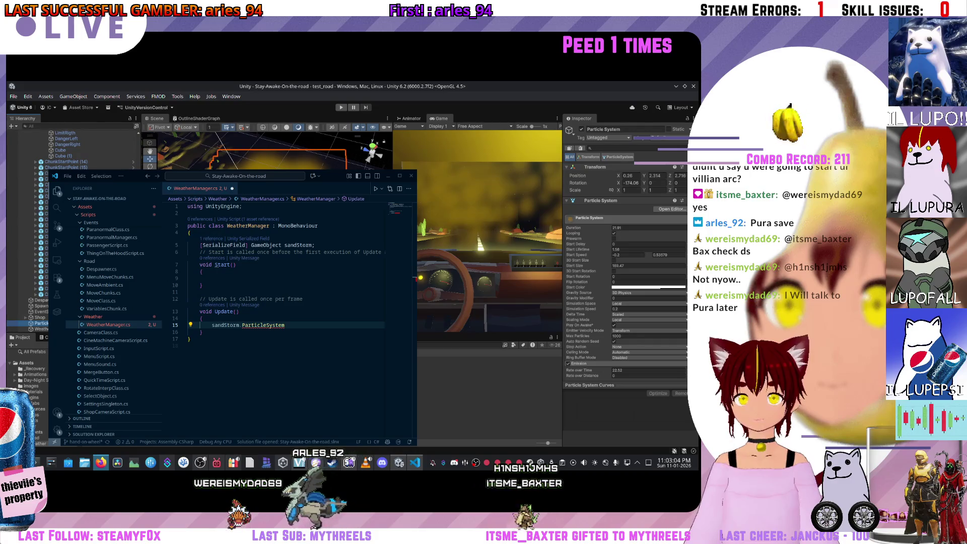
Step: Change the sandStorm field's type from GameObject to ParticleSystem
{"action": "left_click", "coordinate": [288, 325]}
{"action": "type", "text": "."}
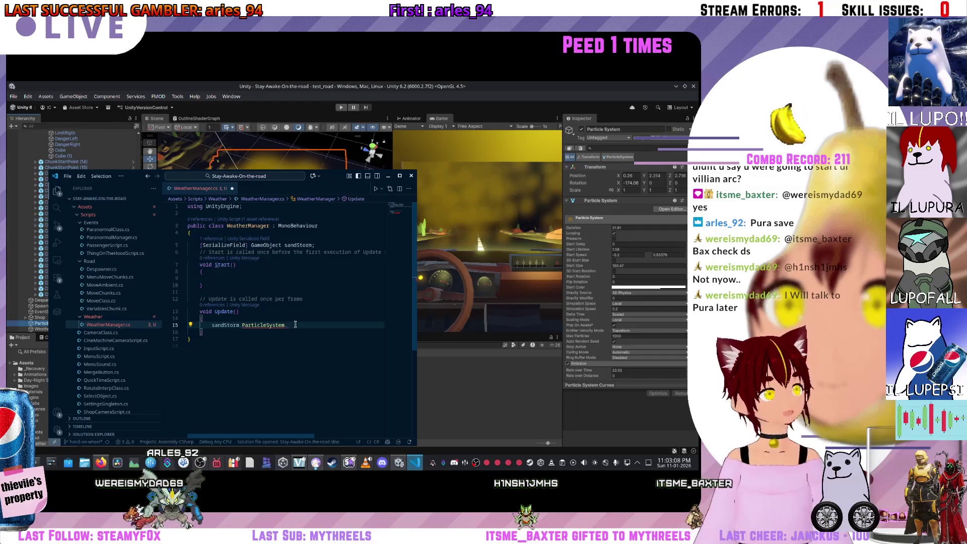
{"action": "key", "text": "BackSpace"}
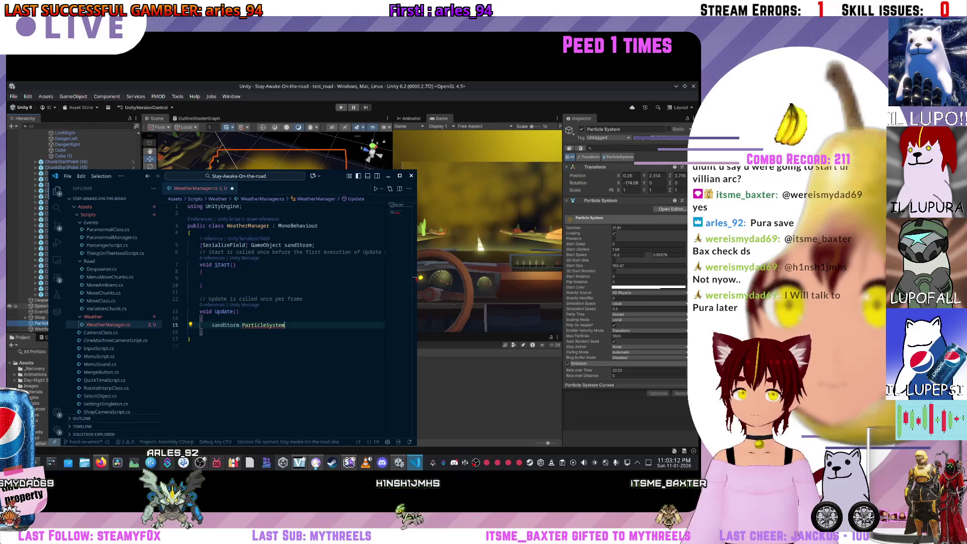
{"action": "left_click", "coordinate": [283, 245]}
{"action": "key", "text": "BackSpace"}
{"action": "type", "text": "articleSys"}
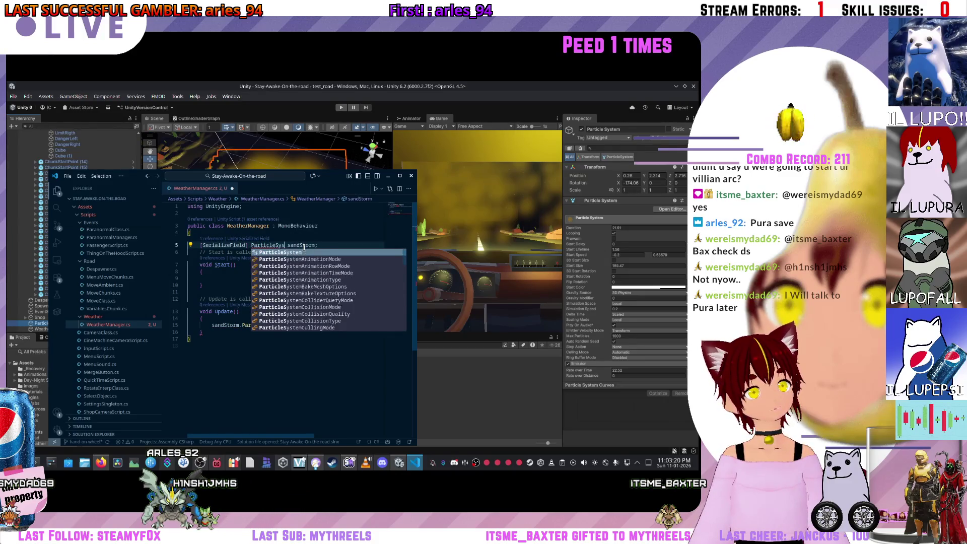
{"action": "key", "text": "Tab"}
Step: Make line 15 in Update() read sandStorm.startColor using autocomplete
{"action": "right_click", "coordinate": [306, 250]}
{"action": "key", "text": "Escape"}
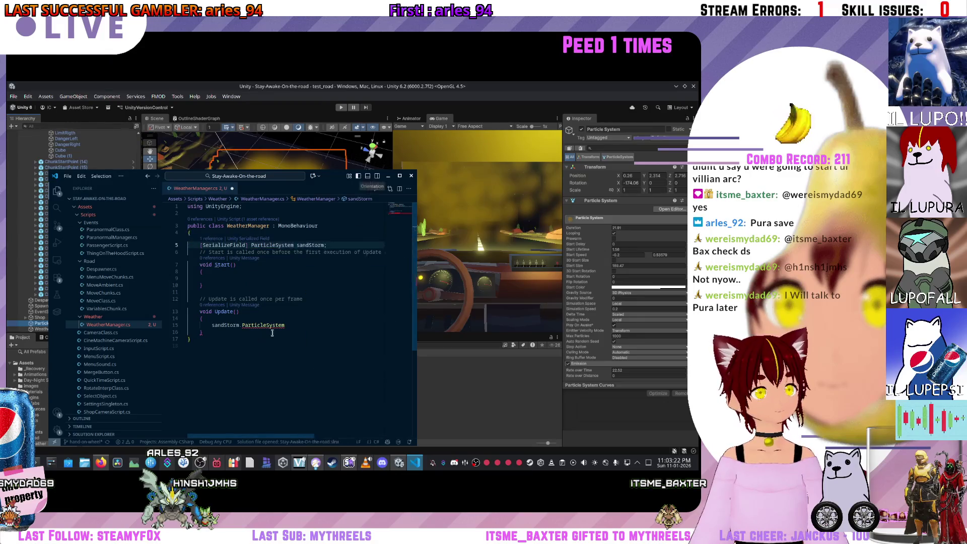
{"action": "type", "text": "."}
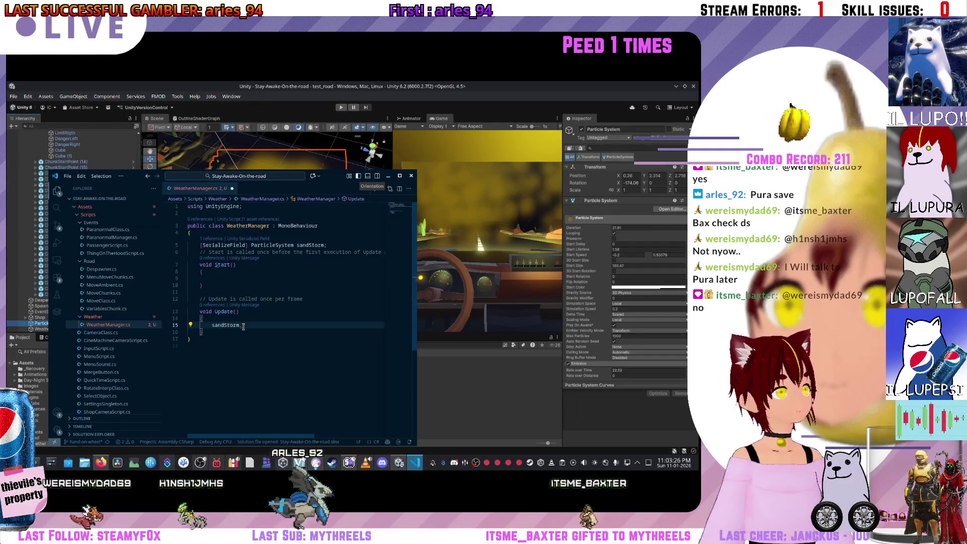
{"action": "type", "text": "Start"}
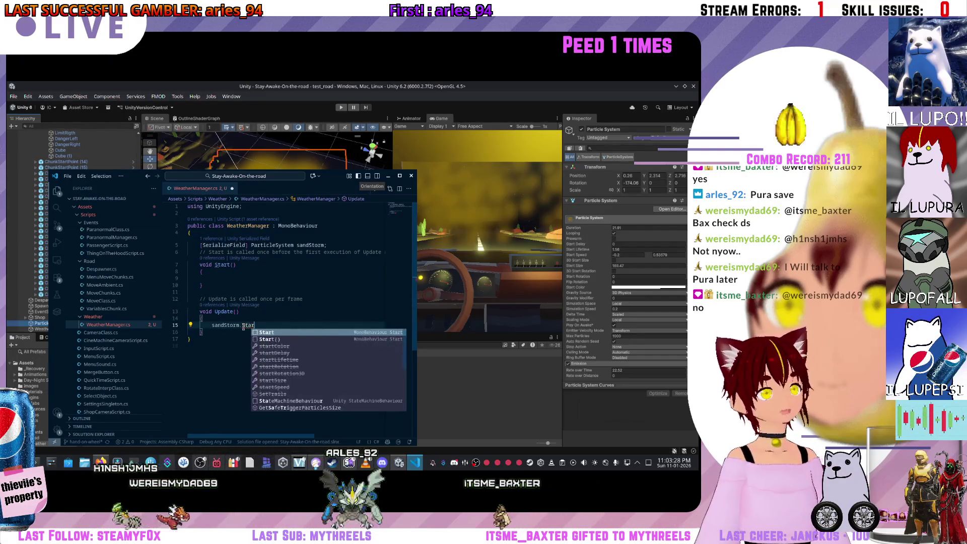
{"action": "key", "text": "BackSpace"}
{"action": "key", "text": "BackSpace"}
{"action": "key", "text": "BackSpace"}
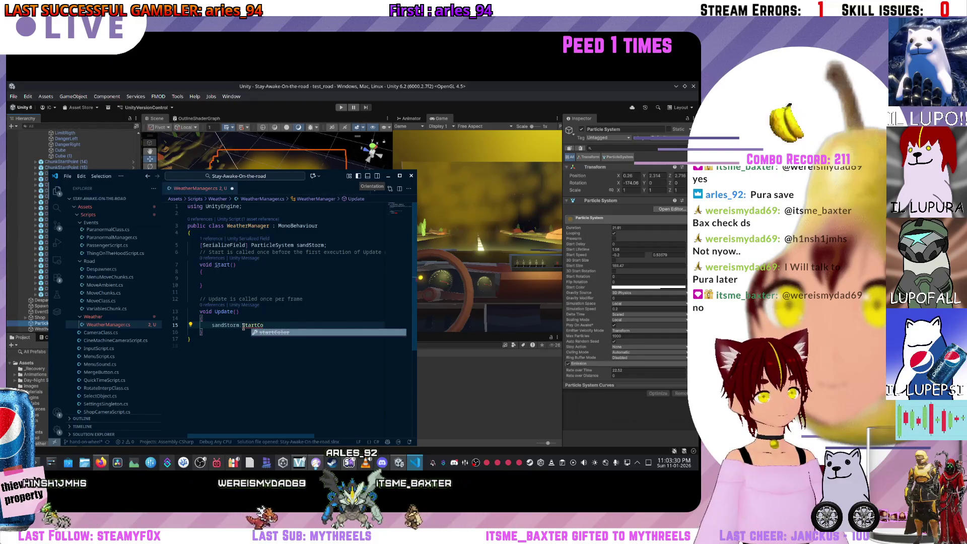
{"action": "type", "text": "start"}
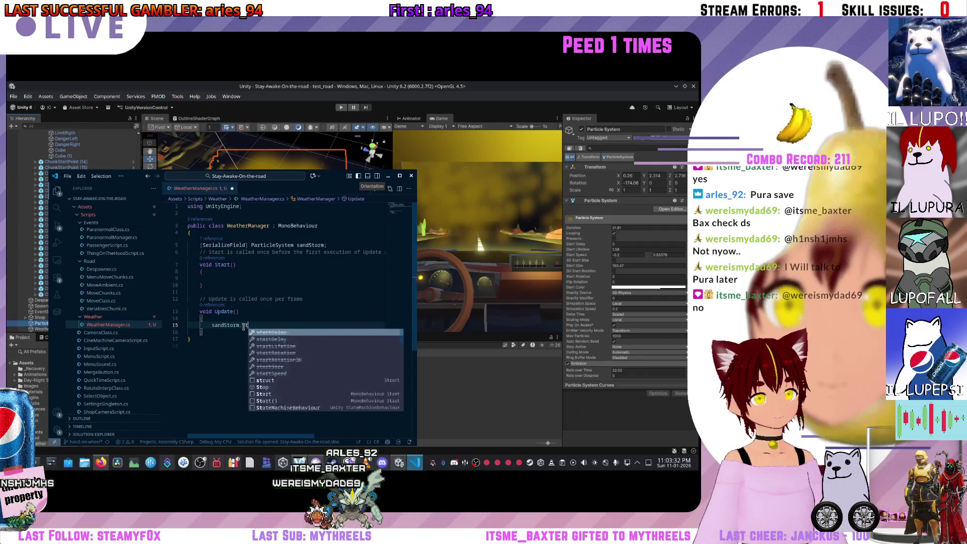
{"action": "key", "text": "Tab"}
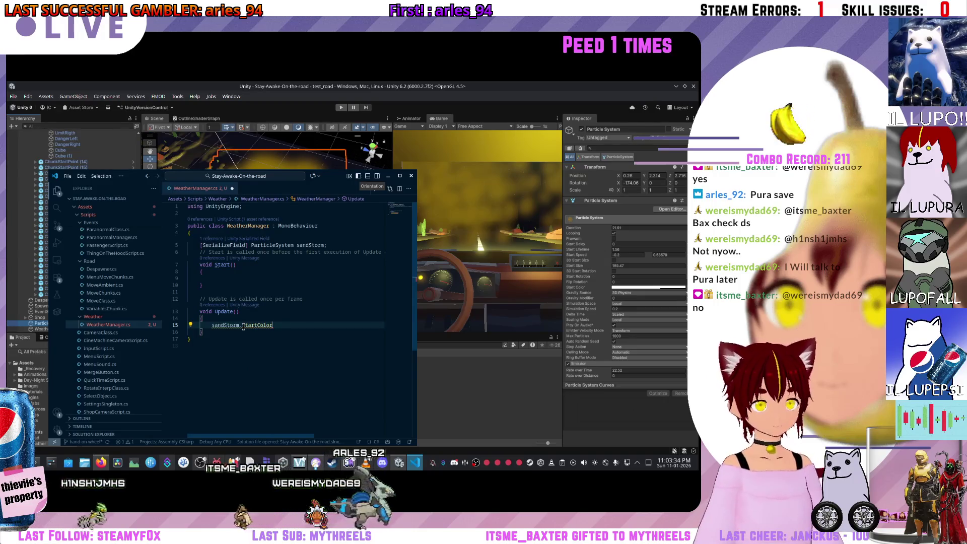
{"action": "mouse_move", "coordinate": [254, 325]}
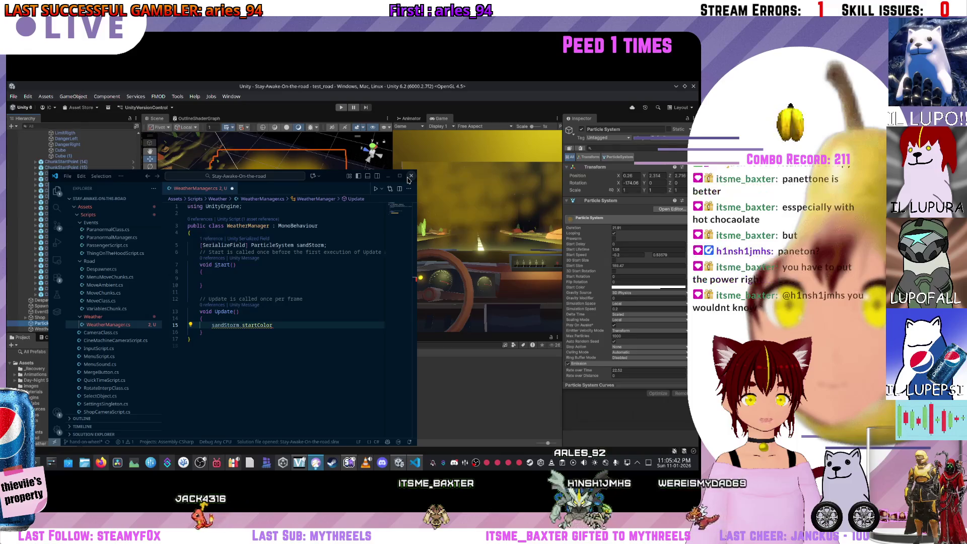
{"action": "left_click", "coordinate": [410, 177]}
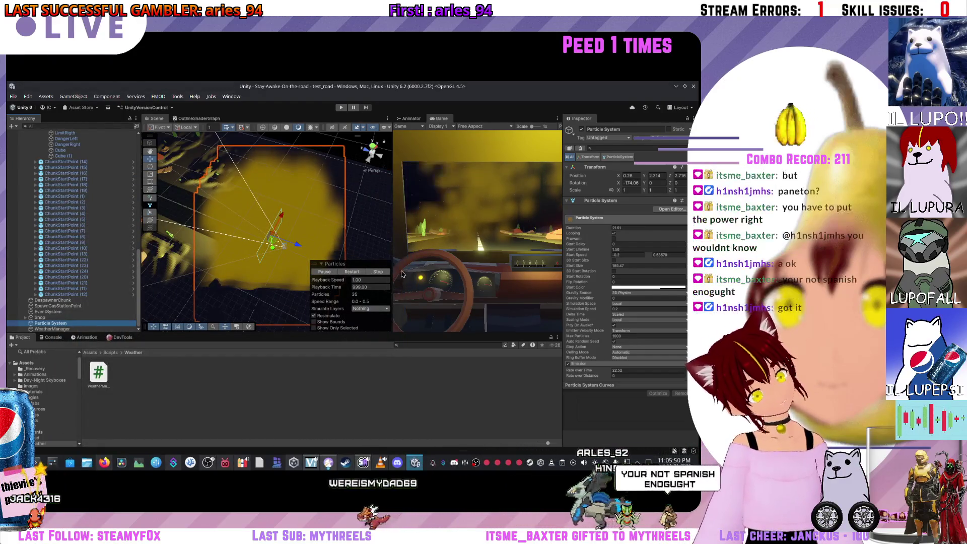
Step: Stop the yellow fog particle preview in the Scene view
{"action": "left_click", "coordinate": [351, 272]}
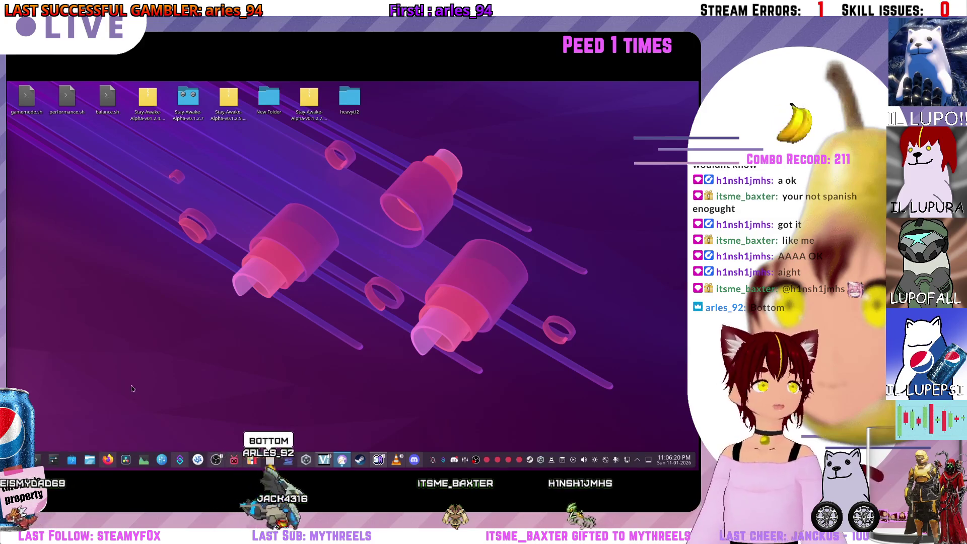
{"action": "mouse_move", "coordinate": [111, 467]}
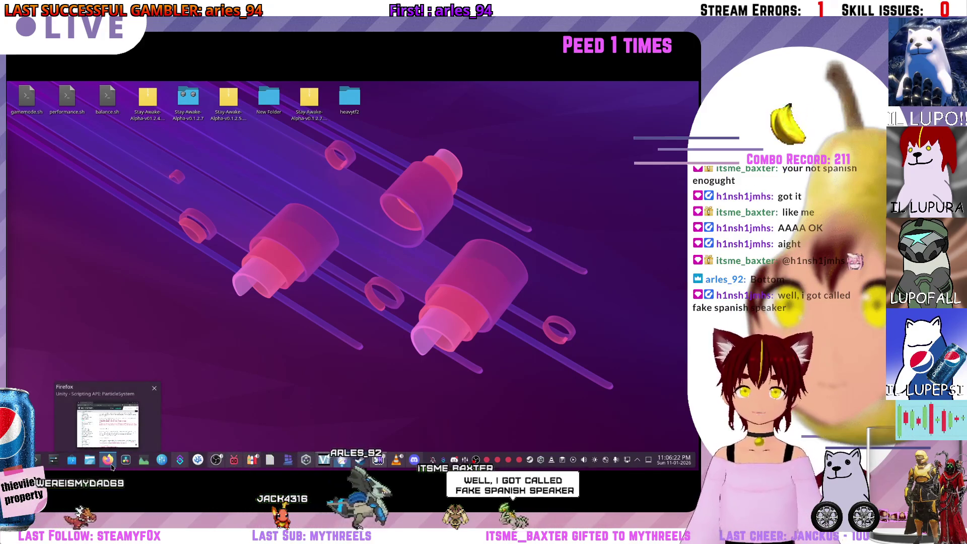